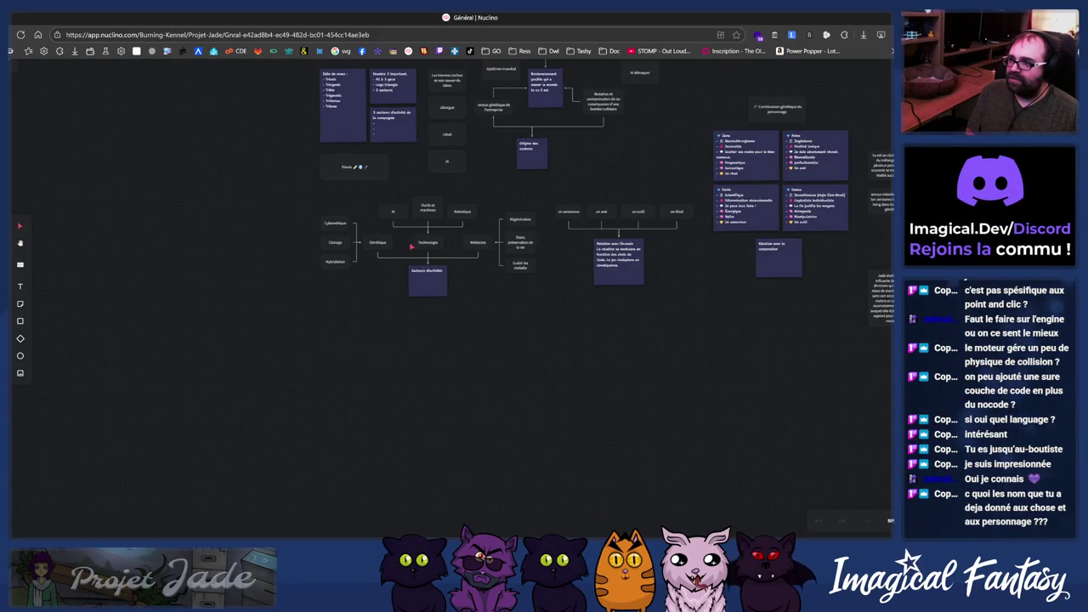
- Zoom in on the Technologie diagram and select the Technologie, Génétique and Médecine cards
{"action": "scroll", "coordinate": [410, 246], "scroll_direction": "up", "scroll_amount": 5}
{"action": "left_click", "coordinate": [459, 242]}
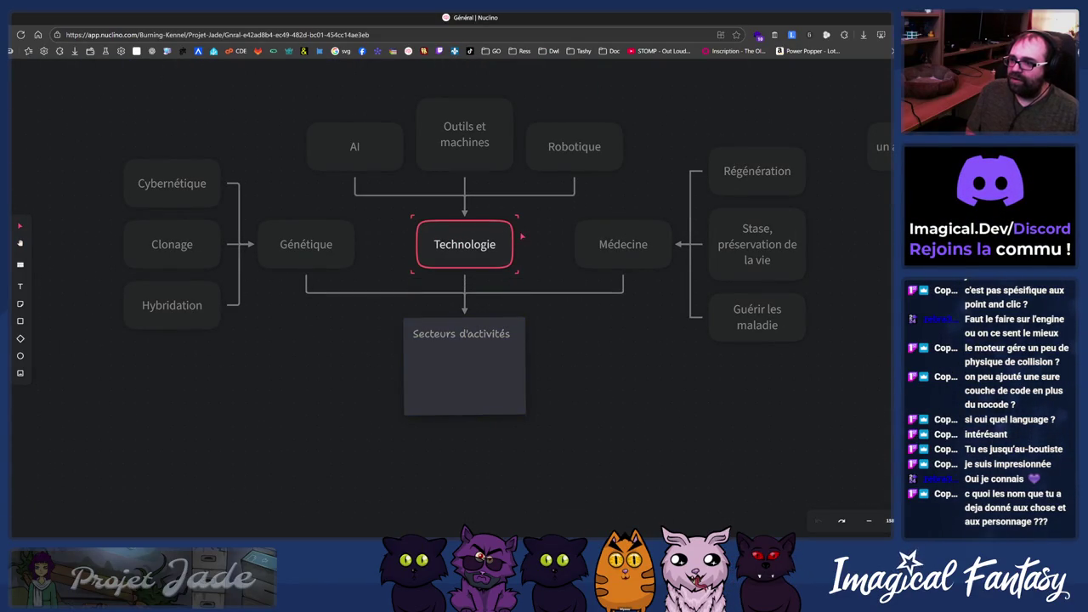
{"action": "left_click", "coordinate": [349, 402]}
{"action": "scroll", "coordinate": [349, 401], "scroll_direction": "up", "scroll_amount": 2}
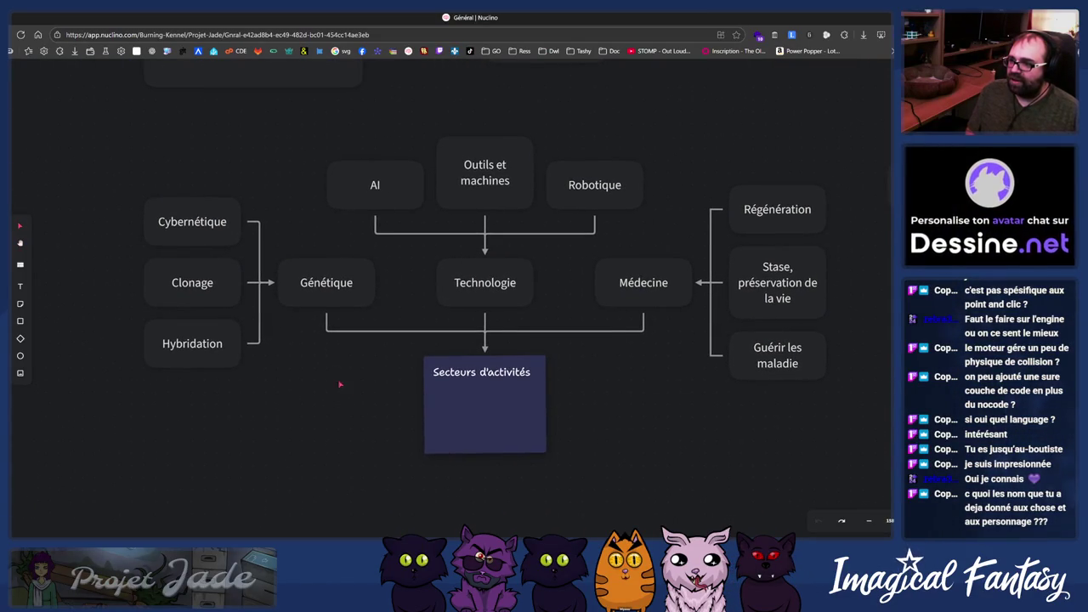
{"action": "left_click", "coordinate": [334, 291]}
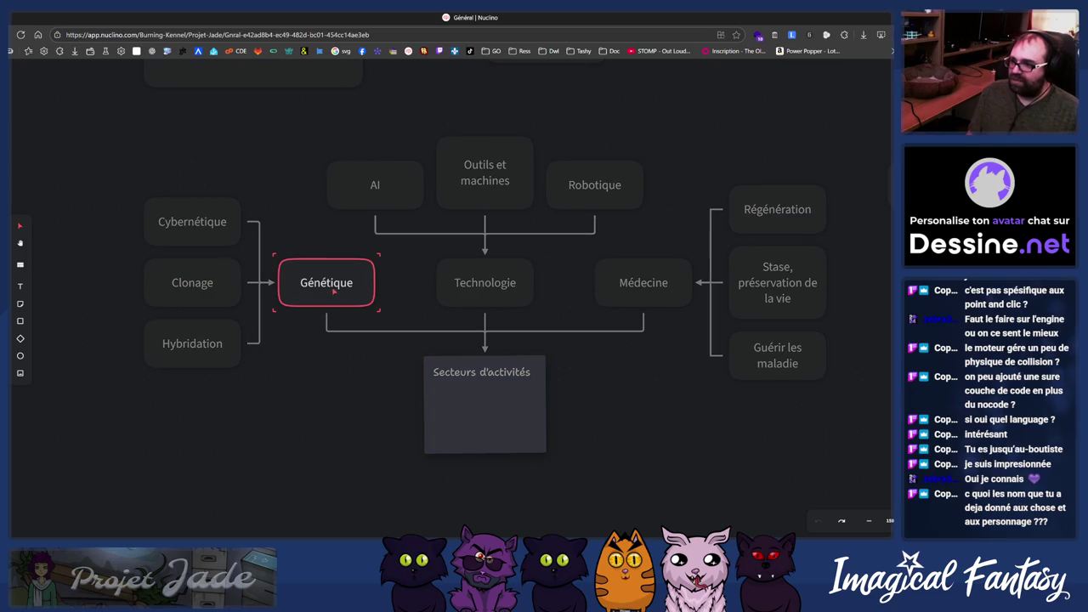
{"action": "left_click", "coordinate": [621, 292]}
{"action": "left_click", "coordinate": [328, 291]}
{"action": "left_click", "coordinate": [517, 283]}
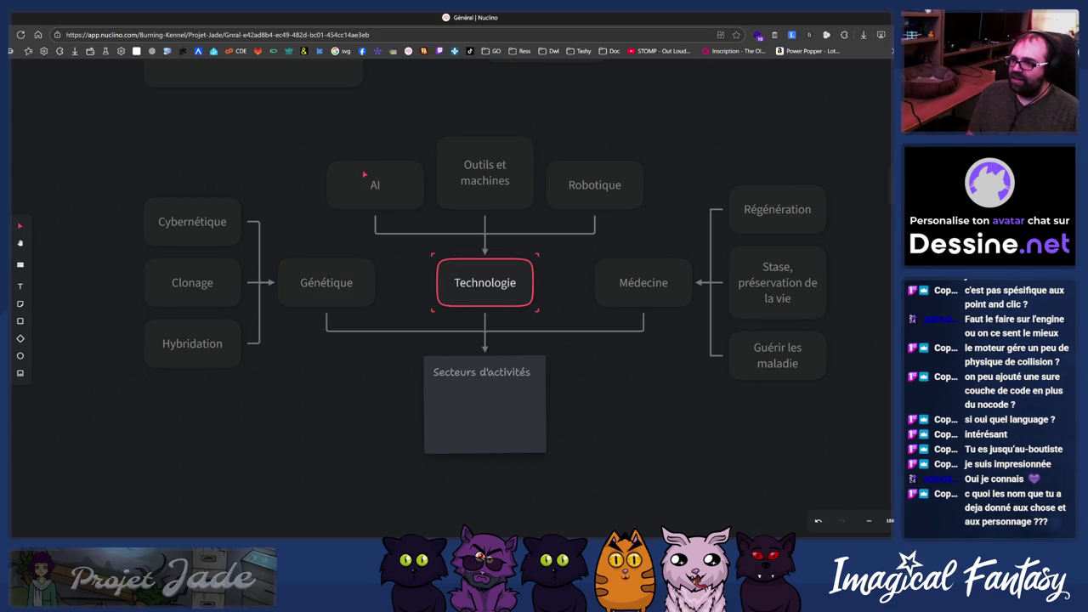
- Inspect the Robotique, Médecine and Guérir les maladie cards, then pan across the board
{"action": "left_click", "coordinate": [613, 170]}
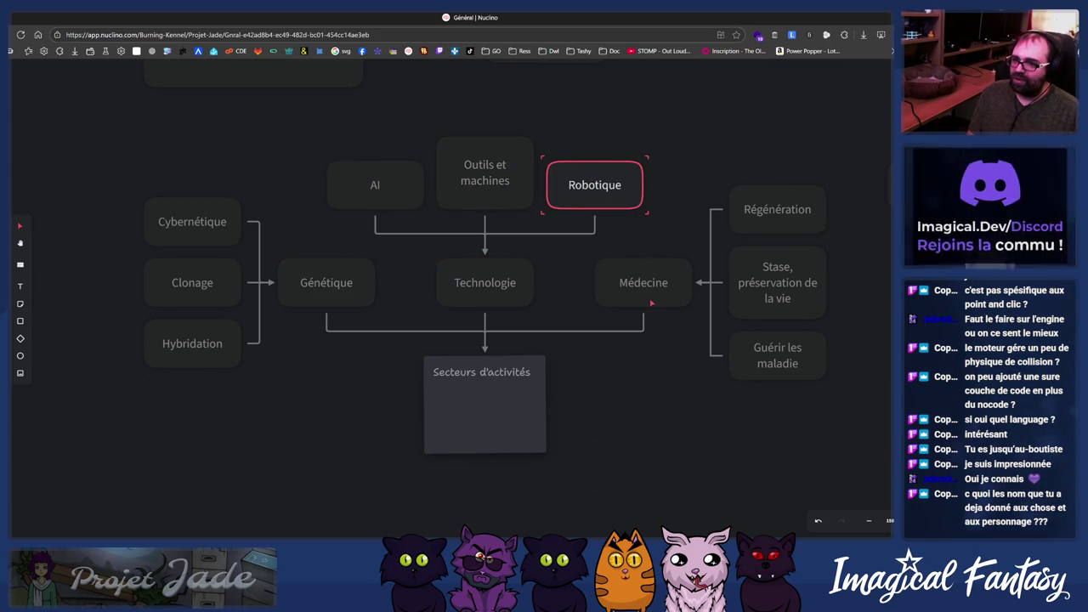
{"action": "left_click", "coordinate": [680, 268]}
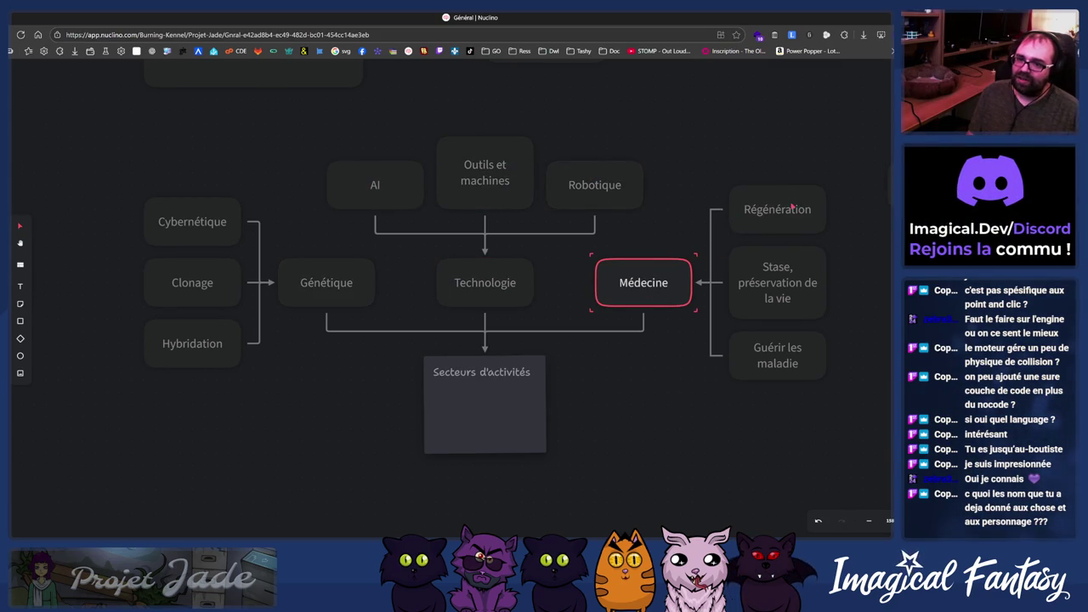
{"action": "left_click", "coordinate": [777, 371]}
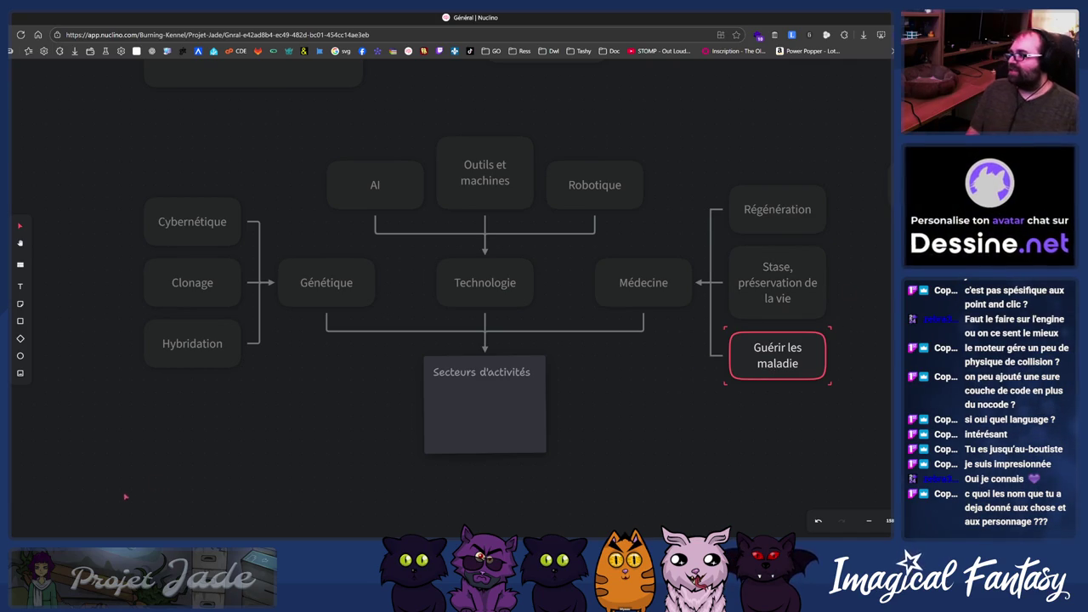
{"action": "scroll", "coordinate": [342, 321], "scroll_direction": "up", "scroll_amount": 3}
{"action": "scroll", "coordinate": [357, 290], "scroll_direction": "down", "scroll_amount": 5}
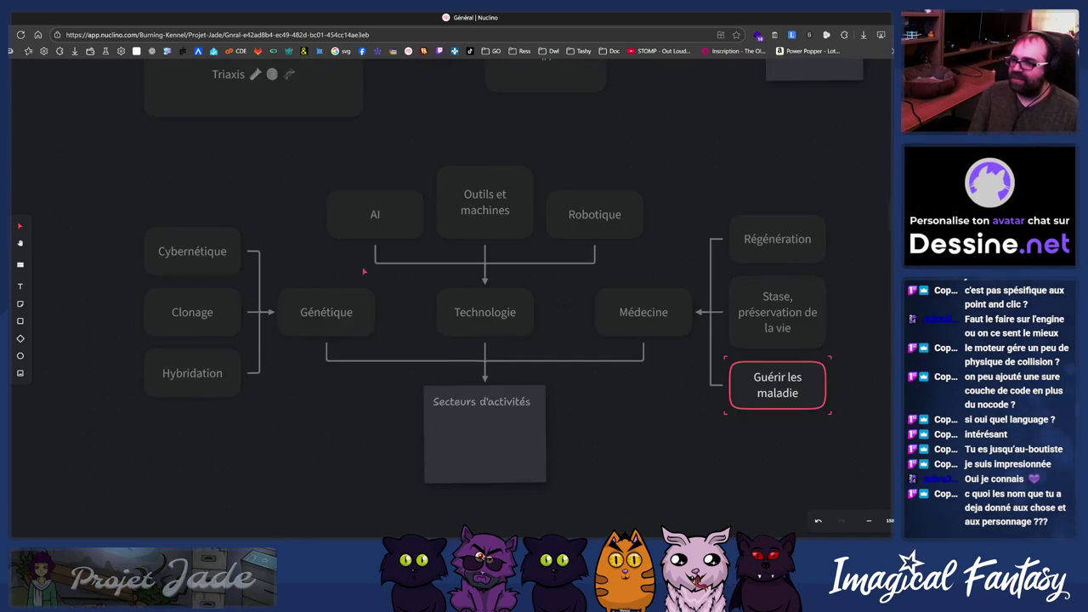
{"action": "scroll", "coordinate": [369, 261], "scroll_direction": "up", "scroll_amount": 2}
{"action": "scroll", "coordinate": [374, 262], "scroll_direction": "up", "scroll_amount": 3}
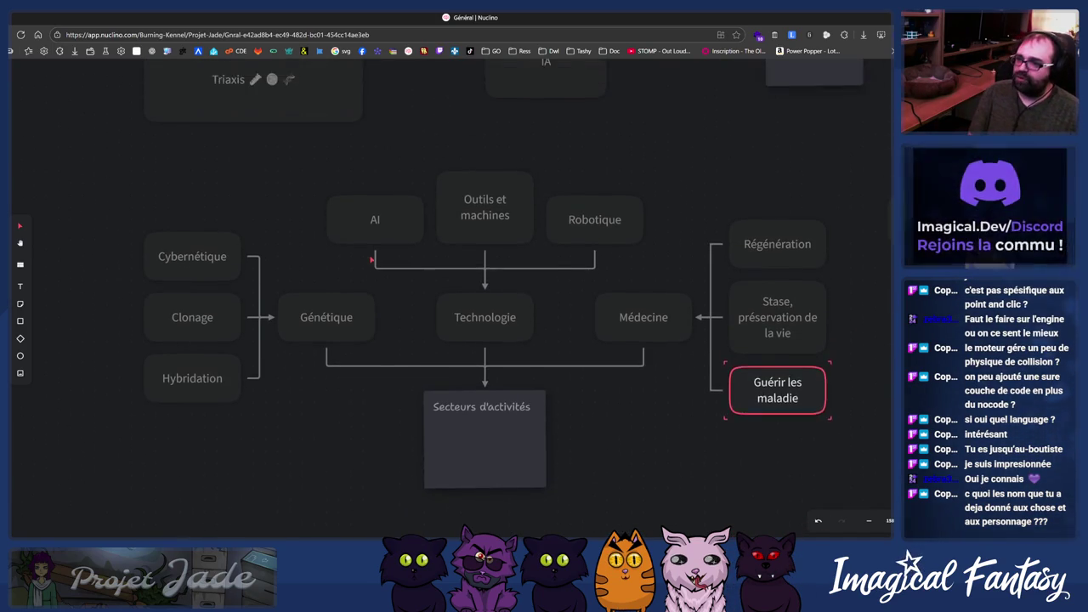
{"action": "scroll", "coordinate": [387, 265], "scroll_direction": "down", "scroll_amount": 2}
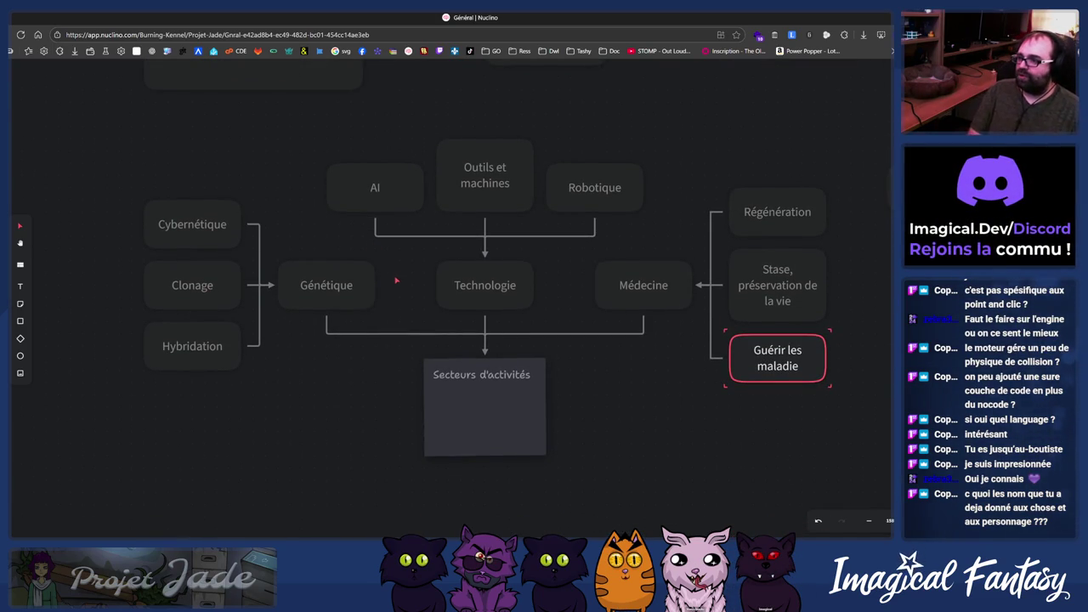
{"action": "left_click_drag", "start_coordinate": [216, 301], "coordinate": [578, 175]}
- Pan and zoom the Nuclino whiteboard to browse the company name idea cards
{"action": "scroll", "coordinate": [510, 264], "scroll_direction": "down", "scroll_amount": 5}
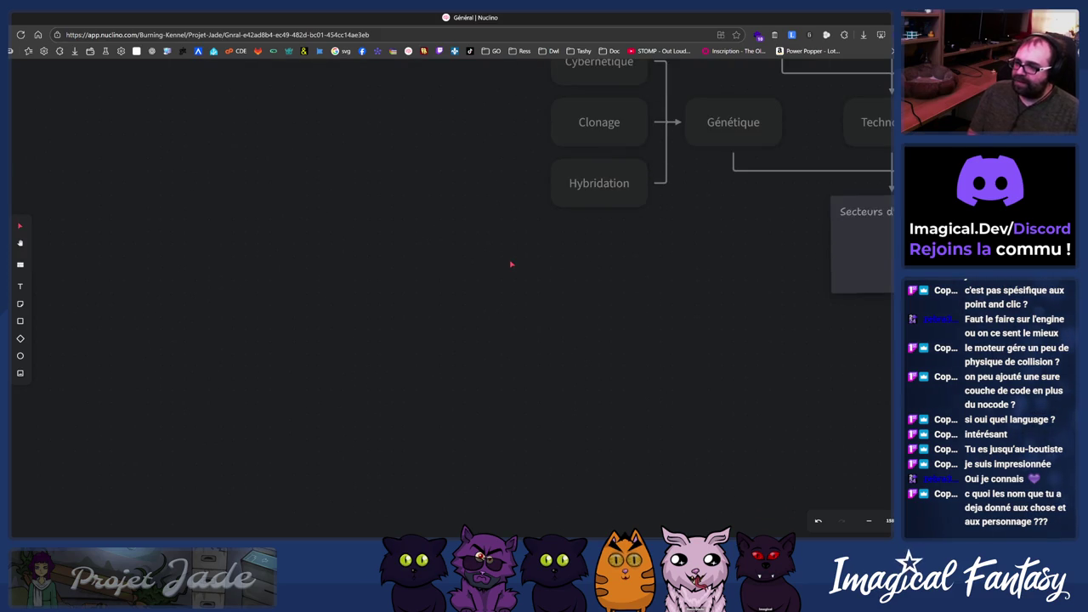
{"action": "scroll", "coordinate": [511, 265], "scroll_direction": "up", "scroll_amount": 3}
{"action": "scroll", "coordinate": [510, 263], "scroll_direction": "down", "scroll_amount": 5}
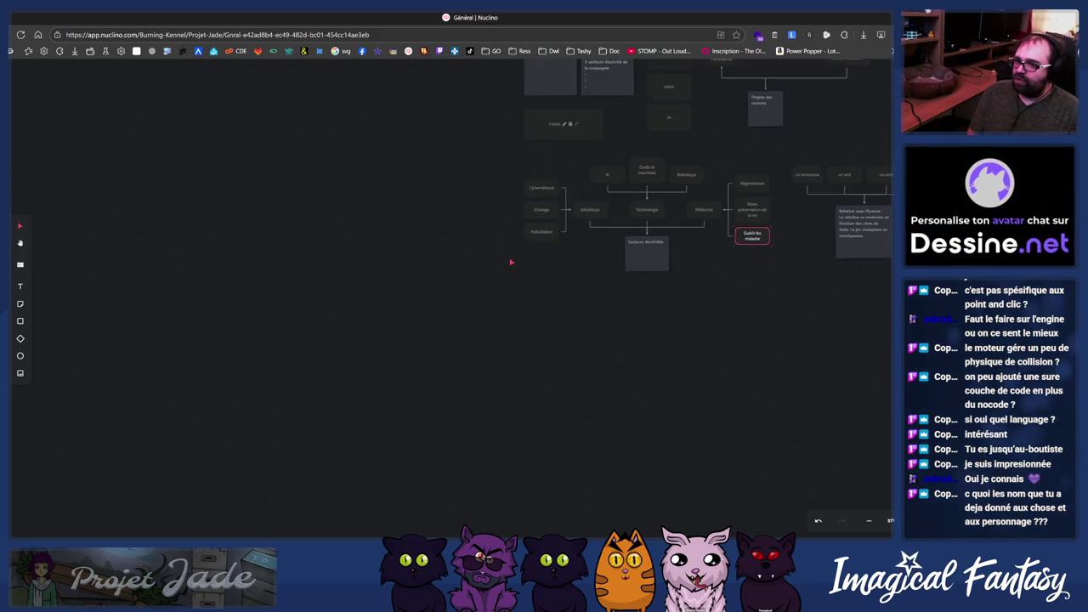
{"action": "scroll", "coordinate": [523, 236], "scroll_direction": "up", "scroll_amount": 5}
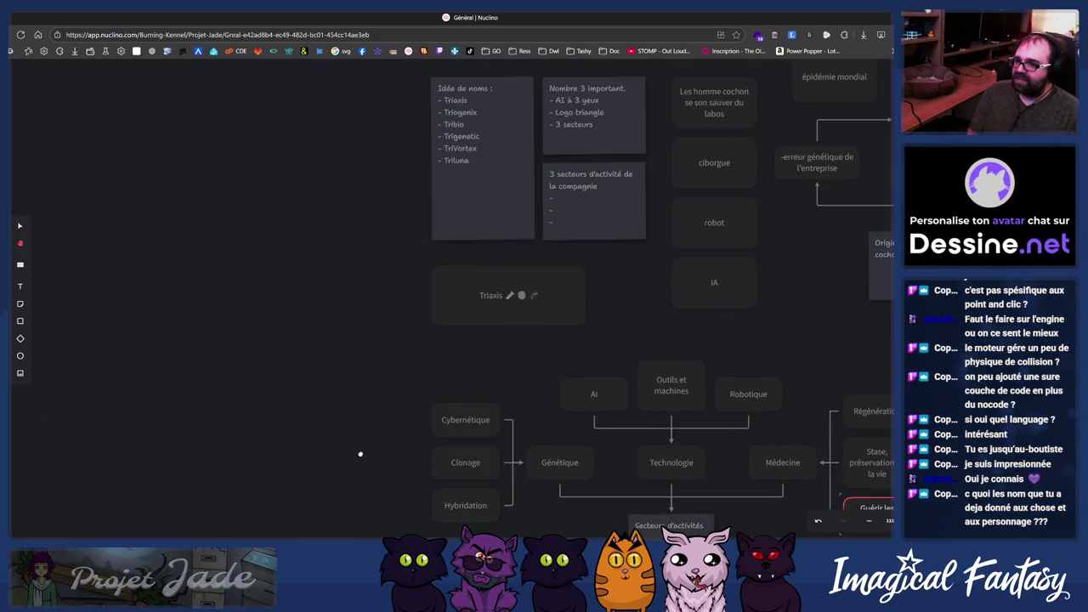
{"action": "scroll", "coordinate": [590, 177], "scroll_direction": "down", "scroll_amount": 2}
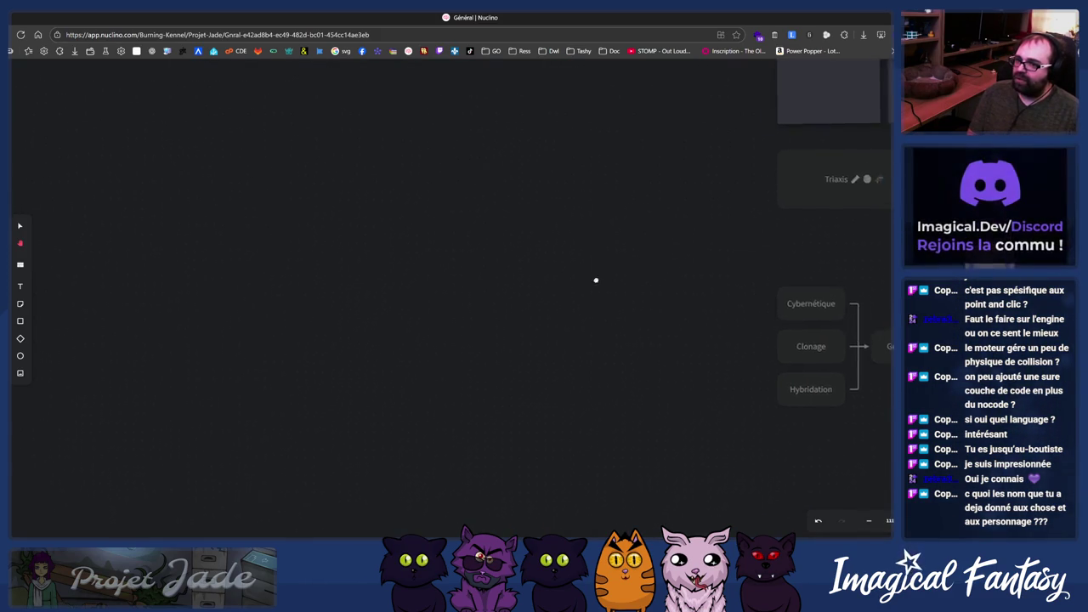
{"action": "scroll", "coordinate": [631, 272], "scroll_direction": "right", "scroll_amount": 3}
{"action": "scroll", "coordinate": [519, 272], "scroll_direction": "down", "scroll_amount": 2}
{"action": "scroll", "coordinate": [553, 267], "scroll_direction": "left", "scroll_amount": 3}
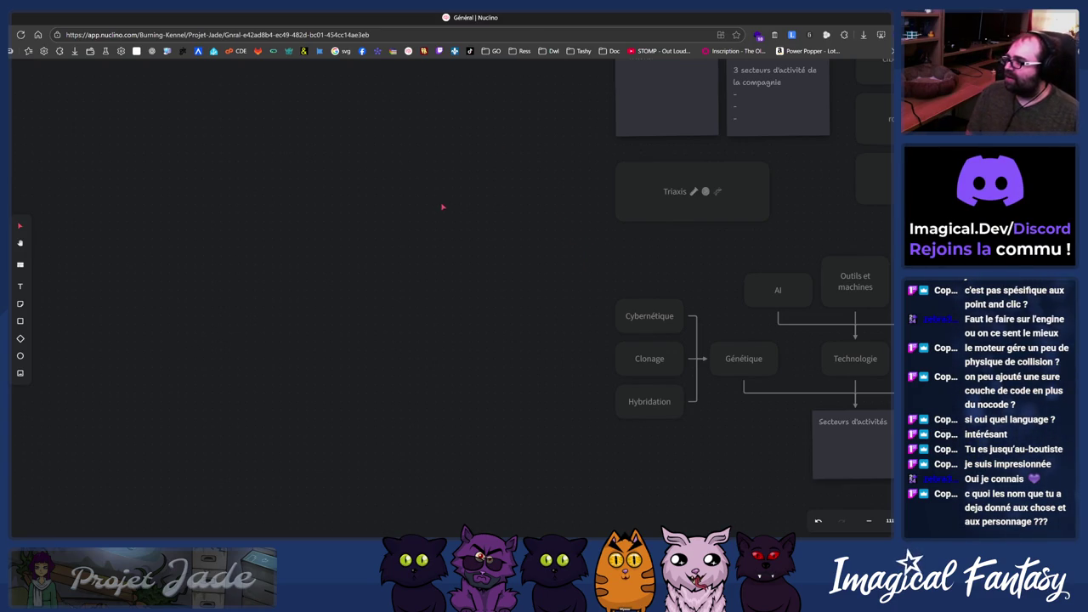
- Switch to Clickteam Fusion's labo-medic frame with the robot dog
{"action": "key", "text": "alt+Tab"}
{"action": "scroll", "coordinate": [467, 339], "scroll_direction": "down", "scroll_amount": 1}
{"action": "scroll", "coordinate": [467, 338], "scroll_direction": "up", "scroll_amount": 1}
{"action": "scroll", "coordinate": [467, 338], "scroll_direction": "down", "scroll_amount": 1}
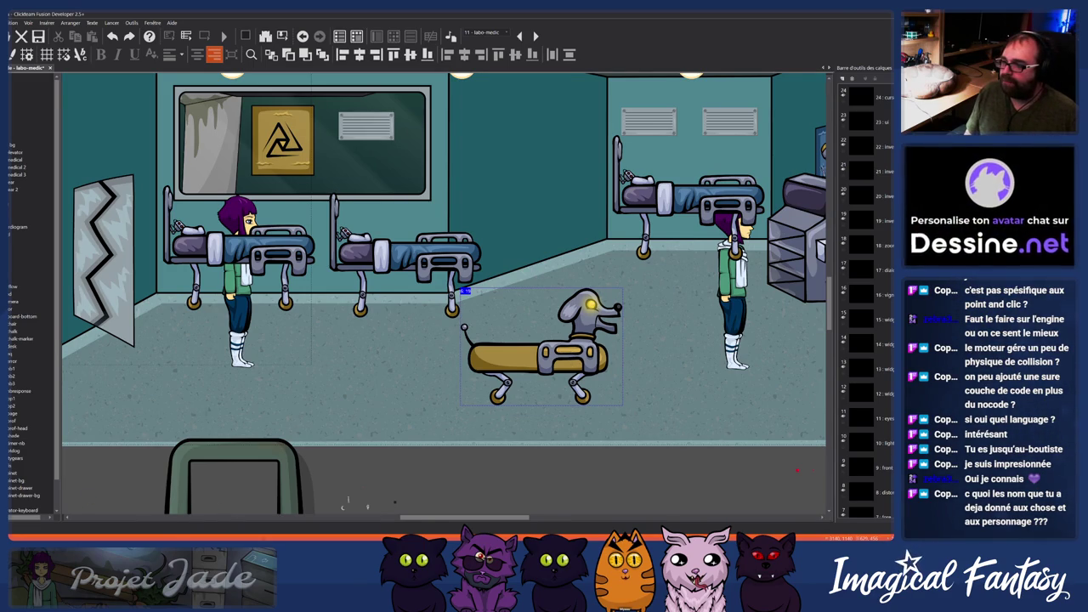
- Preview the browser window thumbnails and bring the Elements window forward
{"action": "mouse_move", "coordinate": [327, 611]}
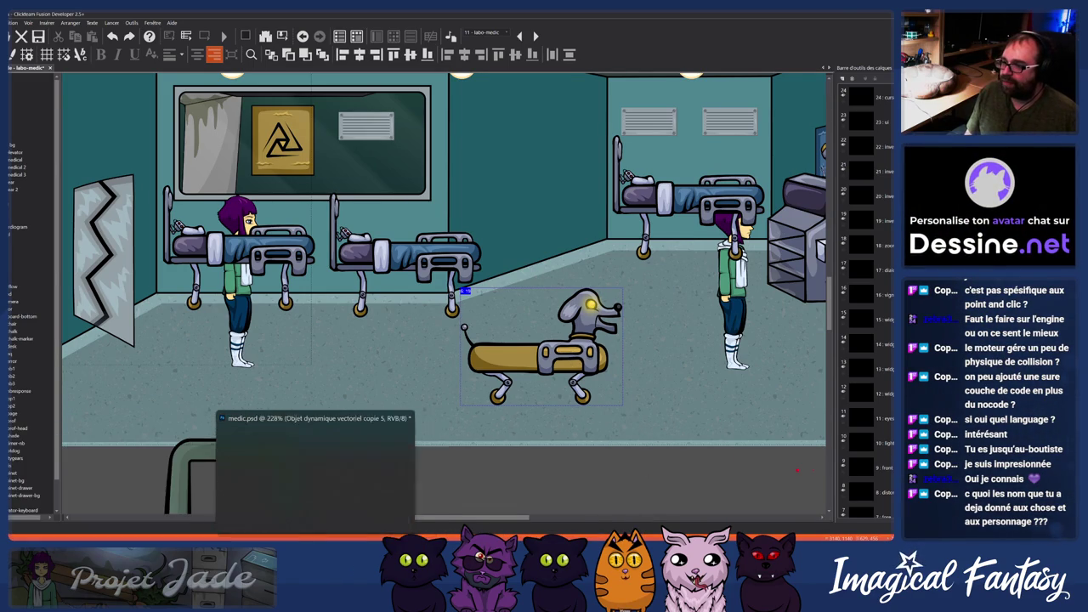
{"action": "mouse_move", "coordinate": [445, 501]}
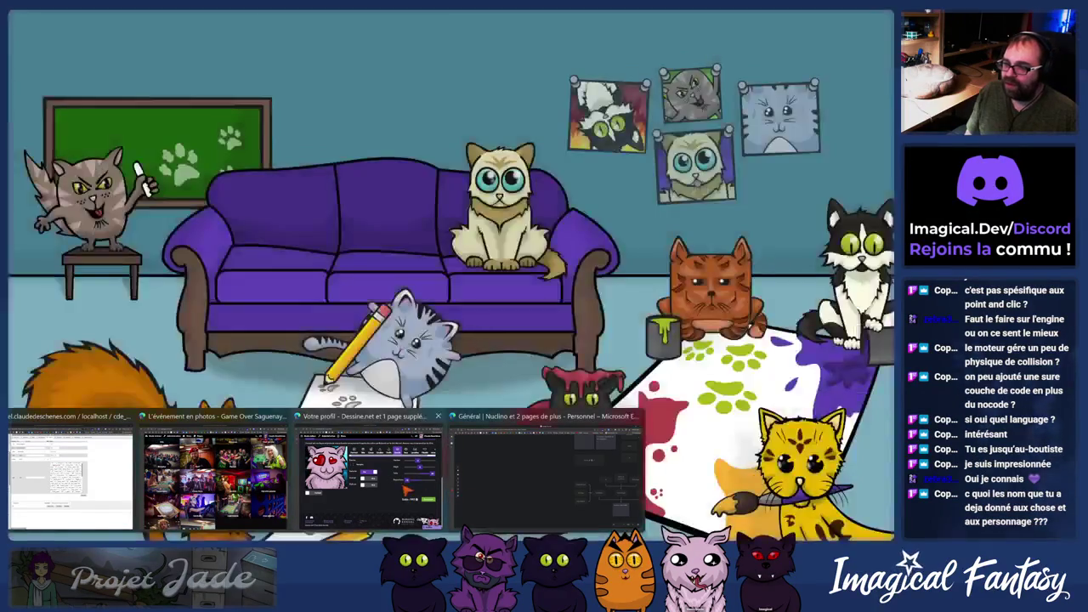
{"action": "mouse_move", "coordinate": [481, 486]}
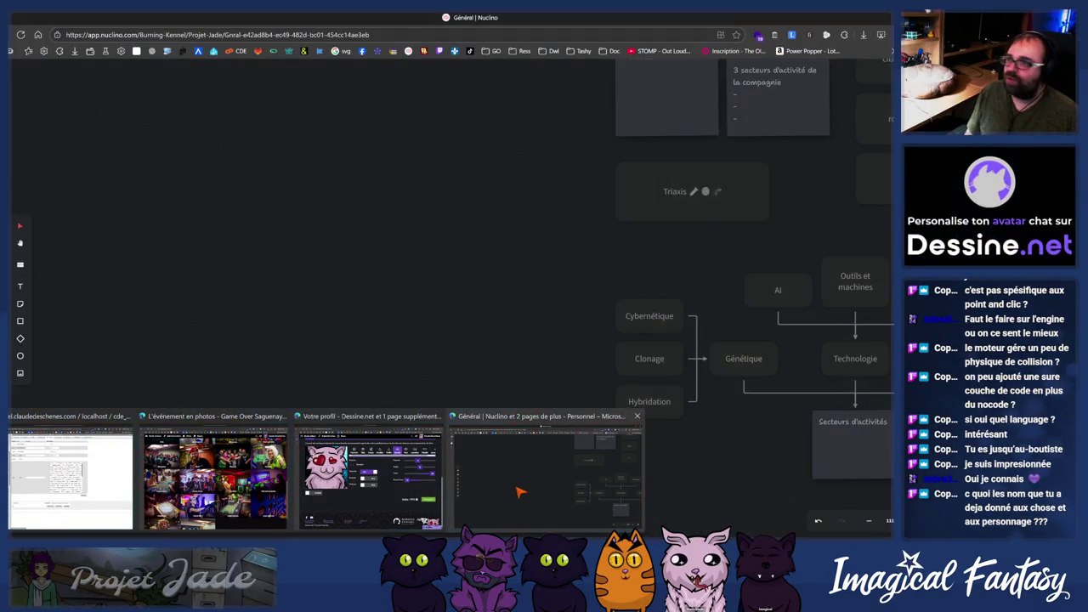
{"action": "left_click", "coordinate": [510, 476]}
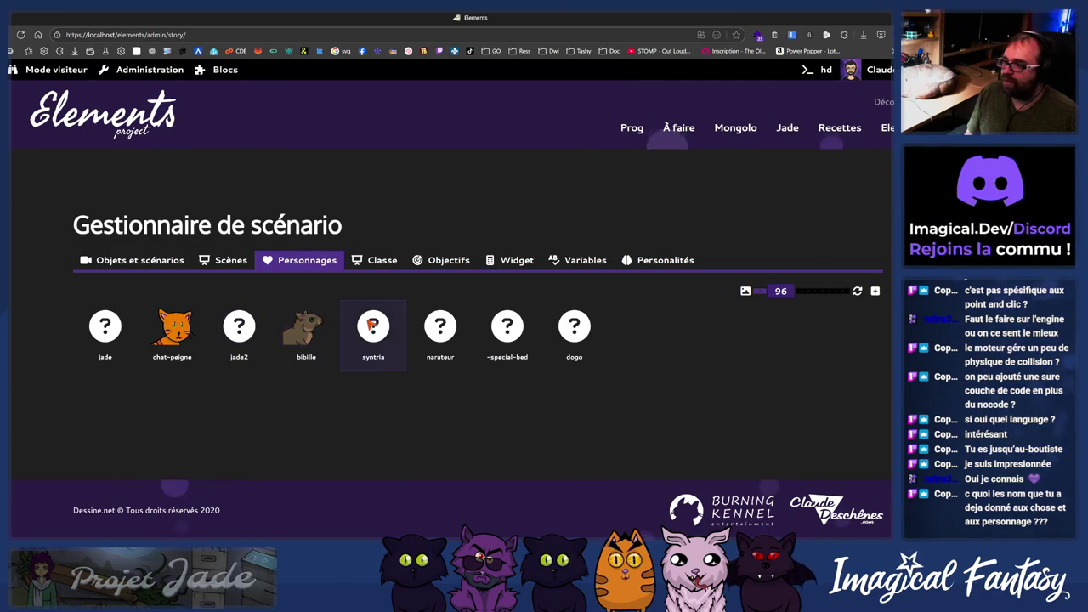
- Look over syntria's dialogue tree and jade2's behaviours, then return to Personnages
{"action": "left_click", "coordinate": [374, 327]}
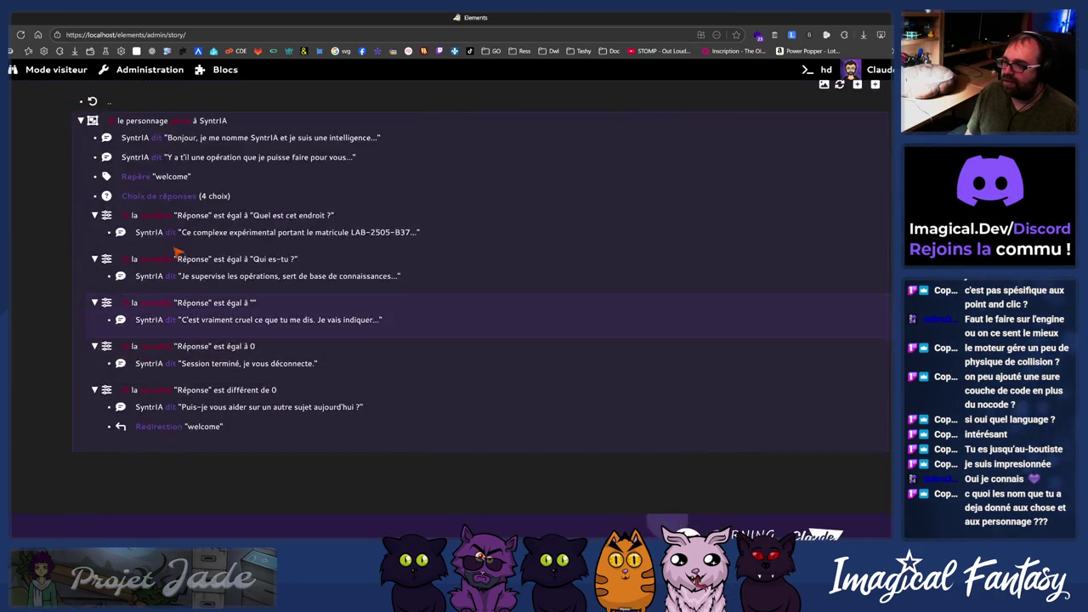
{"action": "scroll", "coordinate": [186, 264], "scroll_direction": "up", "scroll_amount": 1}
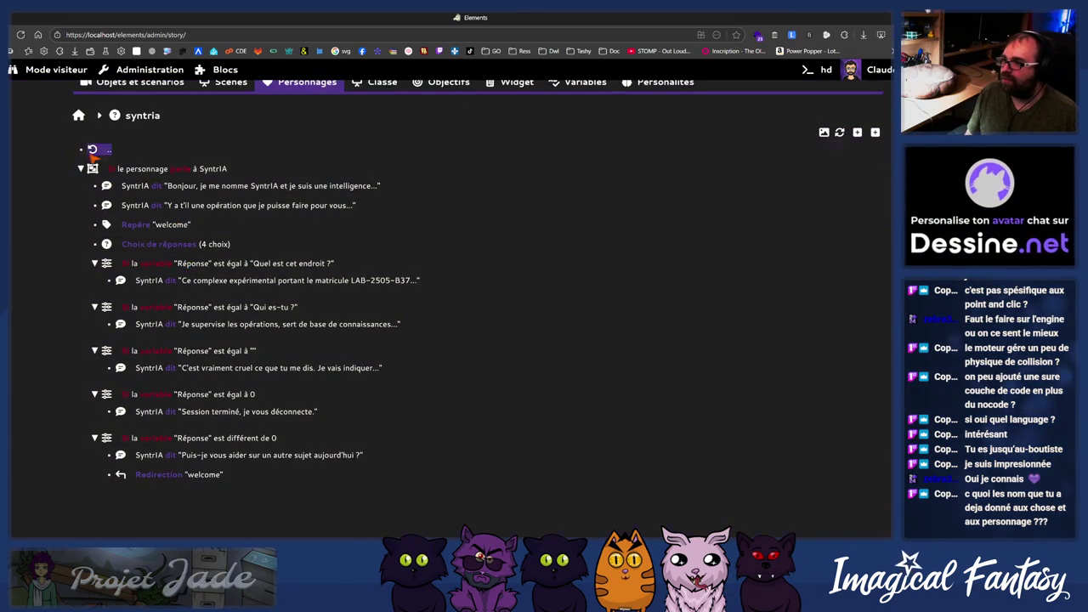
{"action": "left_click", "coordinate": [306, 83]}
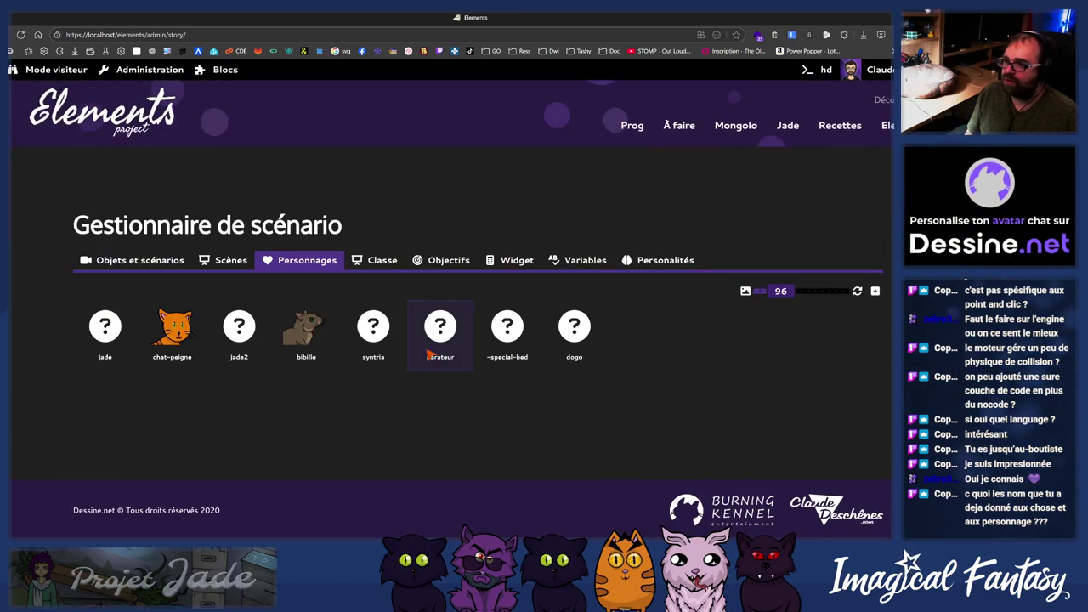
{"action": "left_click", "coordinate": [255, 334]}
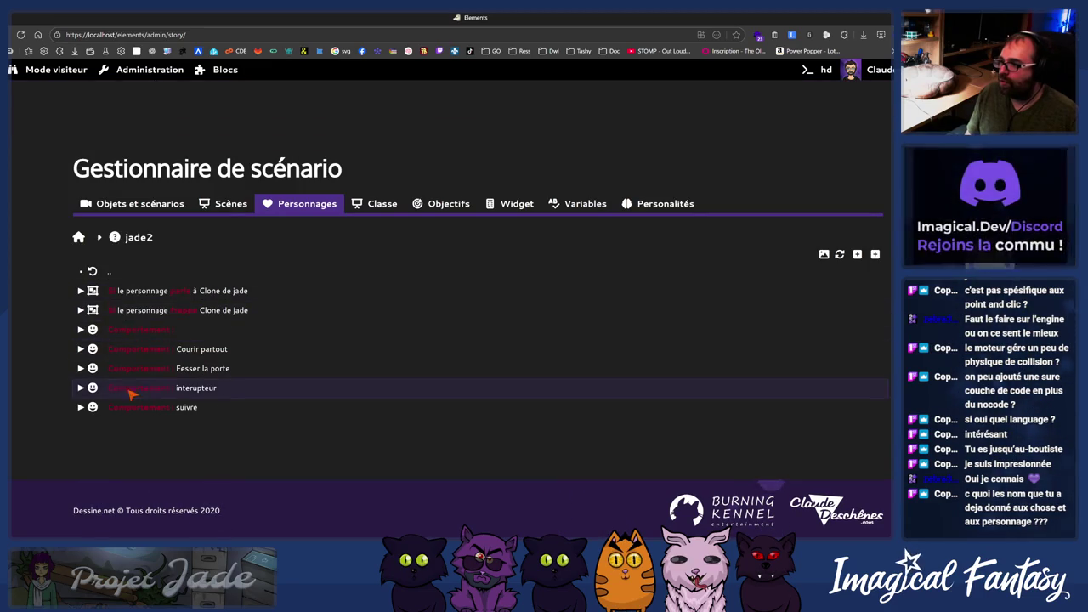
{"action": "left_click", "coordinate": [92, 271]}
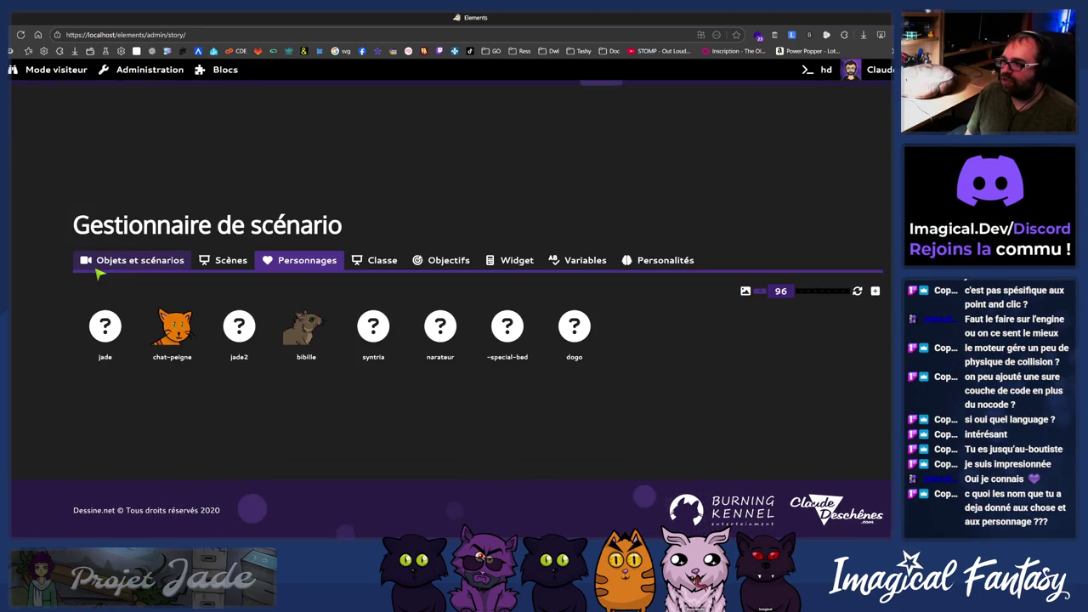
- Add a Comportement-type condition to dogo and return to the Personnages list
{"action": "left_click", "coordinate": [554, 333]}
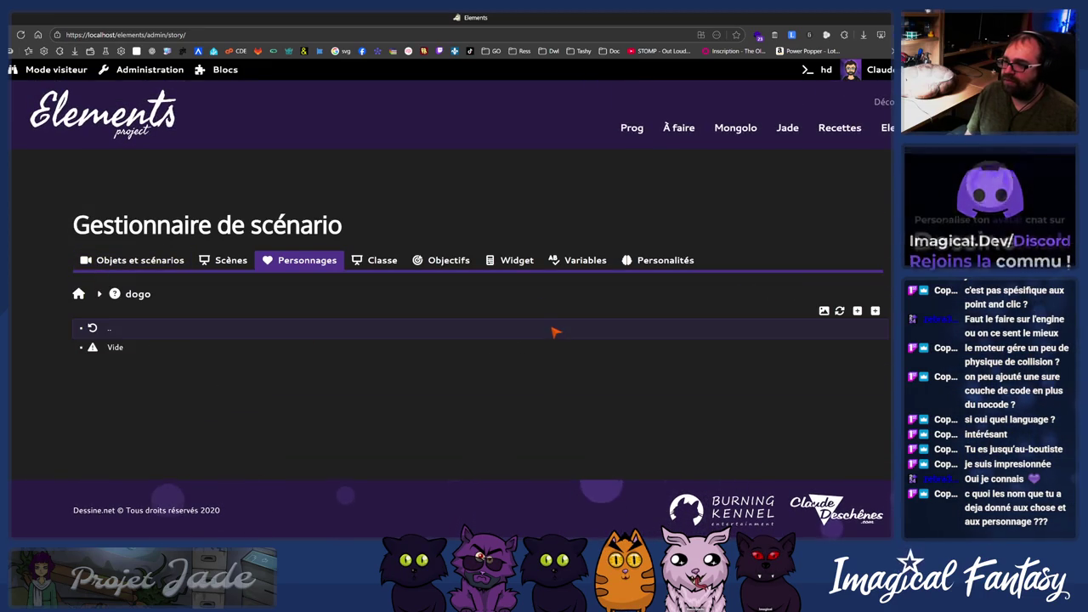
{"action": "left_click", "coordinate": [876, 311]}
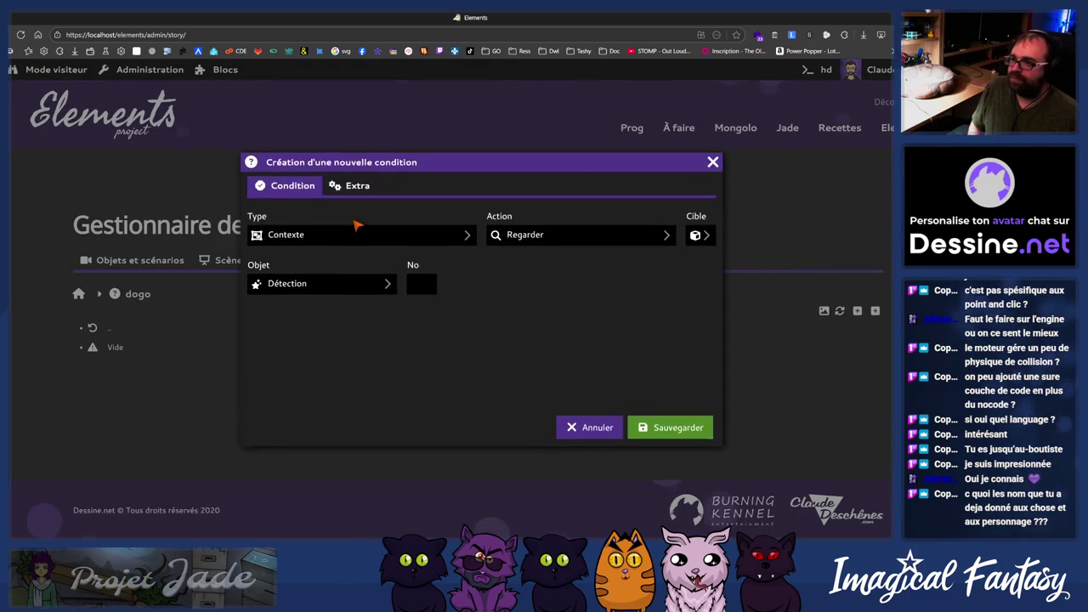
{"action": "left_click", "coordinate": [357, 225]}
{"action": "left_click", "coordinate": [357, 247]}
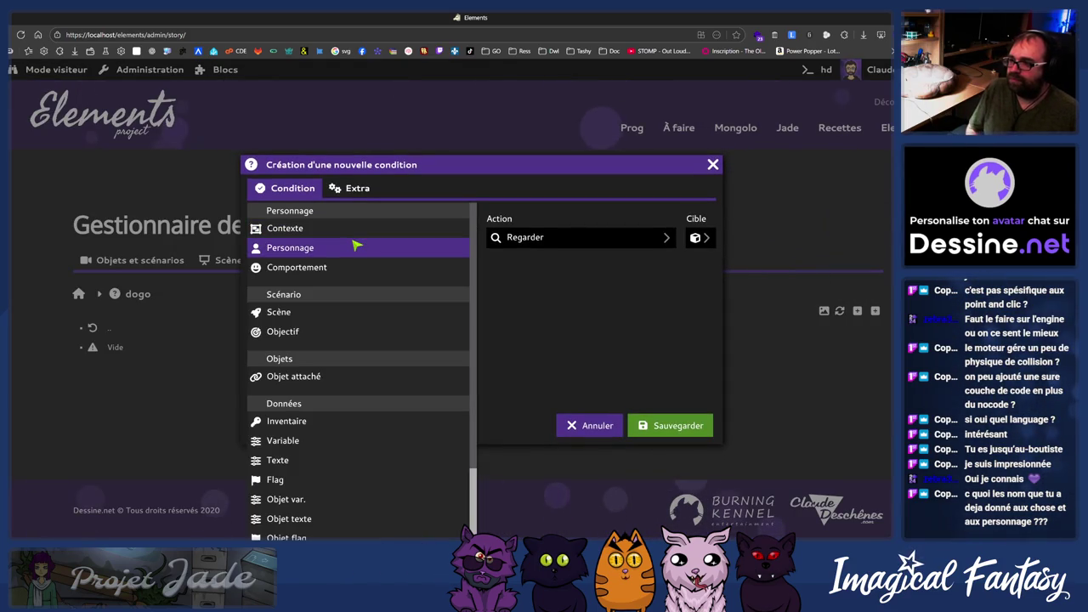
{"action": "left_click", "coordinate": [316, 269]}
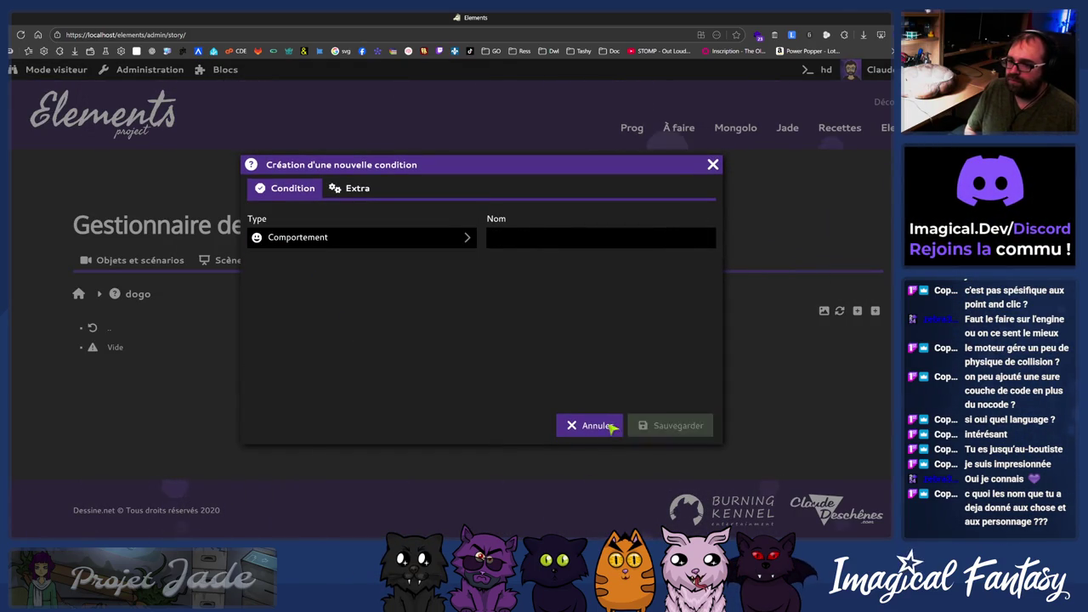
{"action": "left_click", "coordinate": [630, 428]}
{"action": "left_click", "coordinate": [119, 349]}
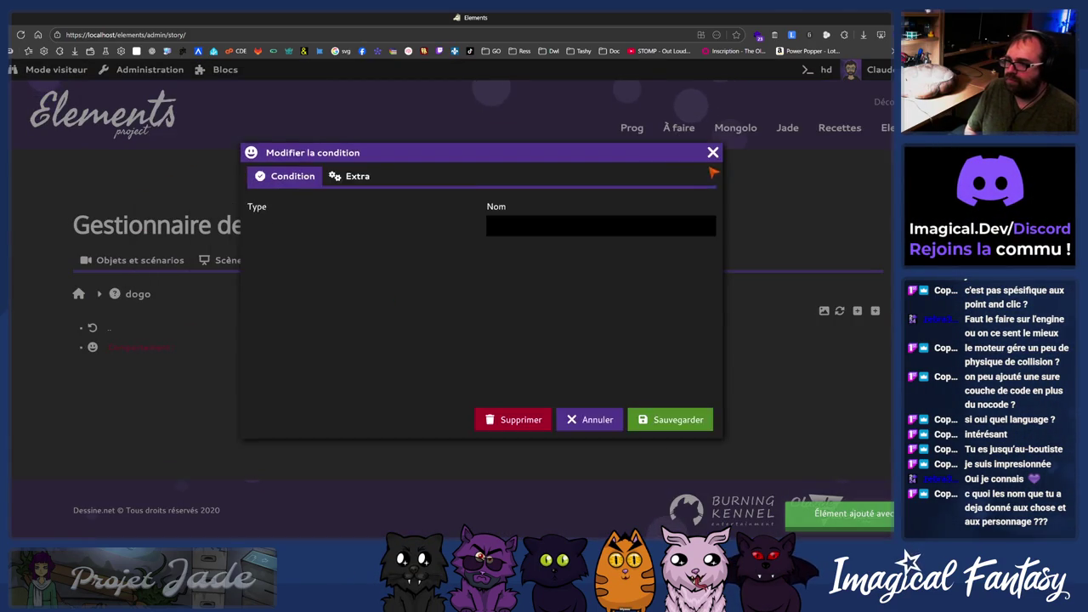
{"action": "left_click", "coordinate": [712, 163]}
{"action": "right_click", "coordinate": [111, 350]}
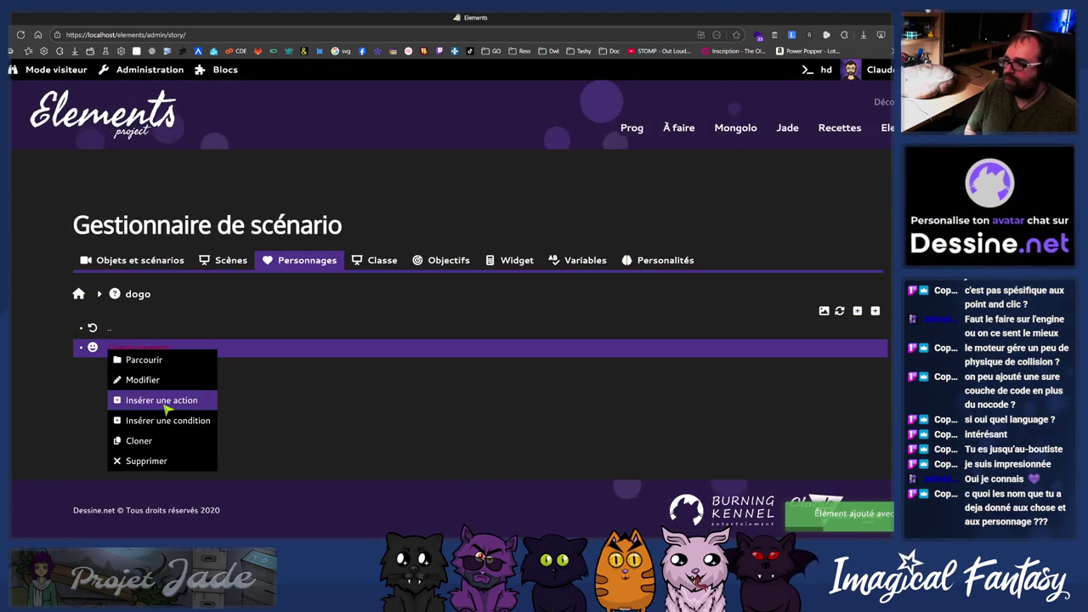
{"action": "left_click", "coordinate": [78, 294]}
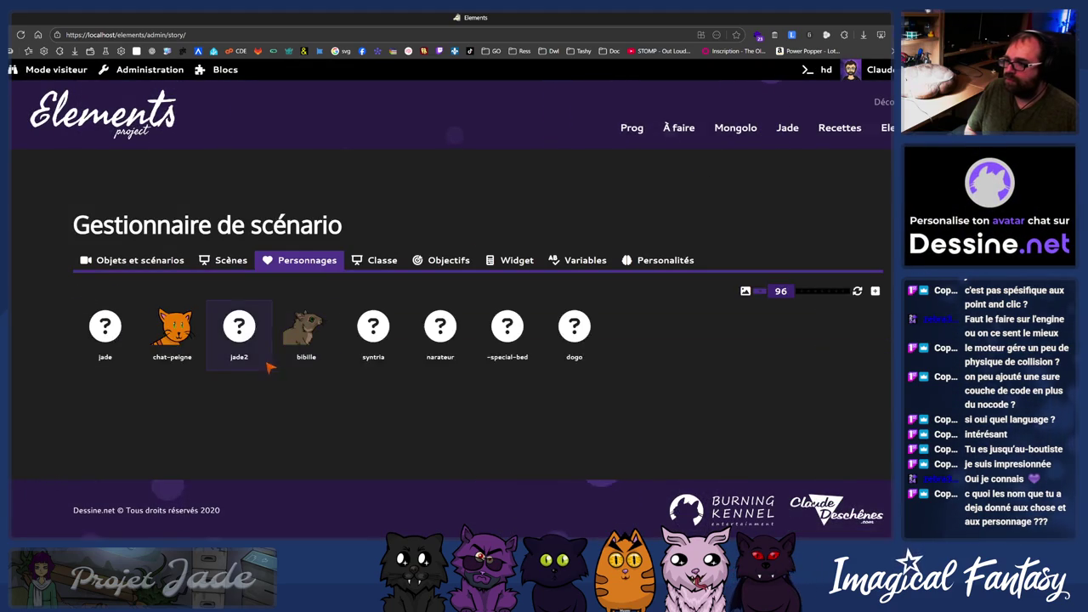
- Inspect jade2's suivre follow action, with Suivre pathing, and cancel without changes
{"action": "left_click", "coordinate": [237, 344]}
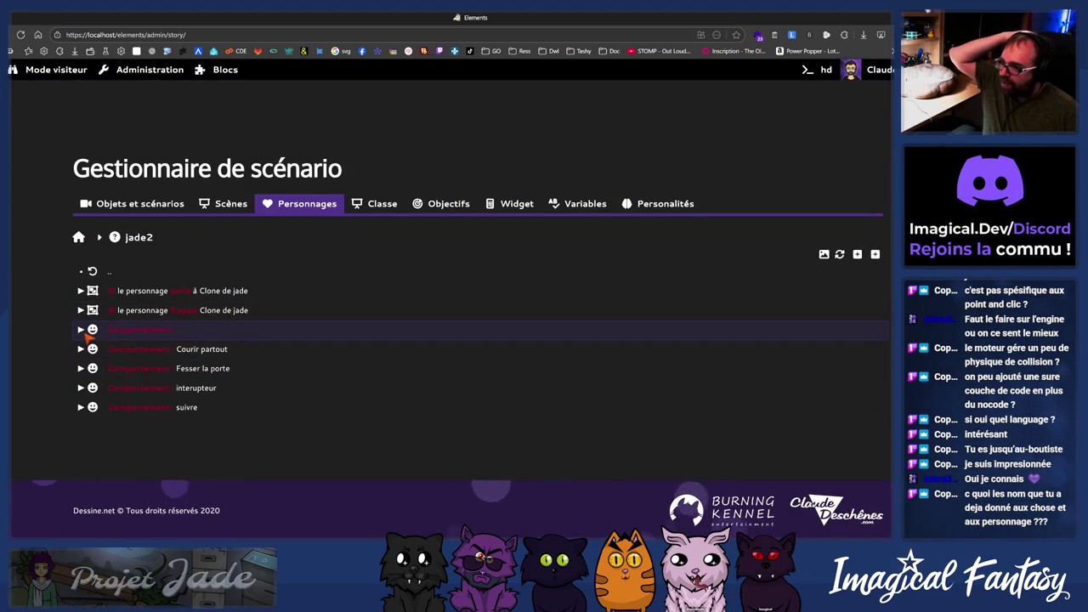
{"action": "left_click", "coordinate": [81, 407]}
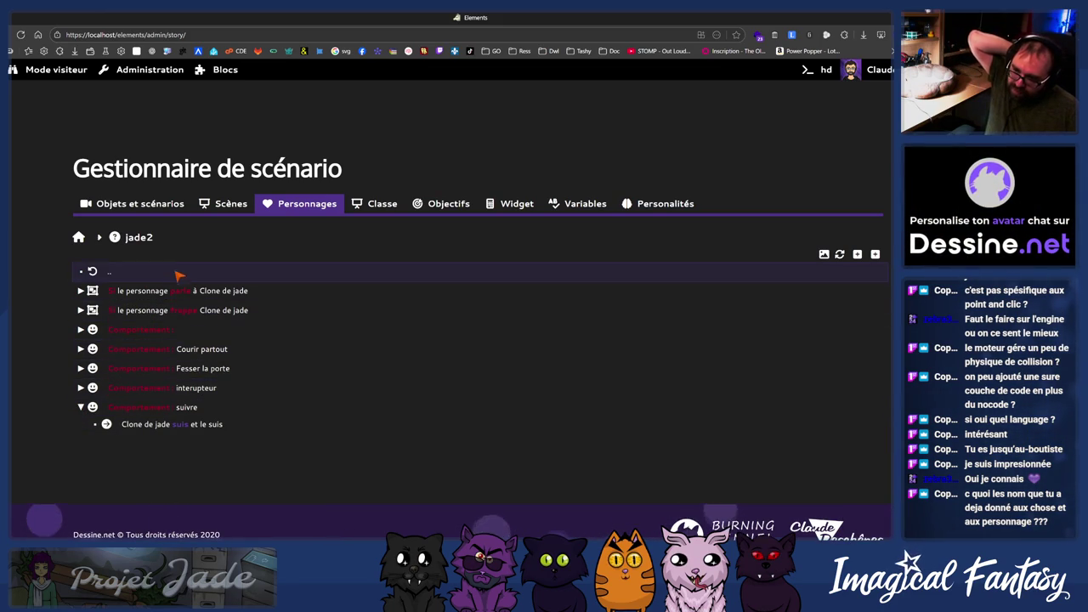
{"action": "left_click", "coordinate": [183, 424]}
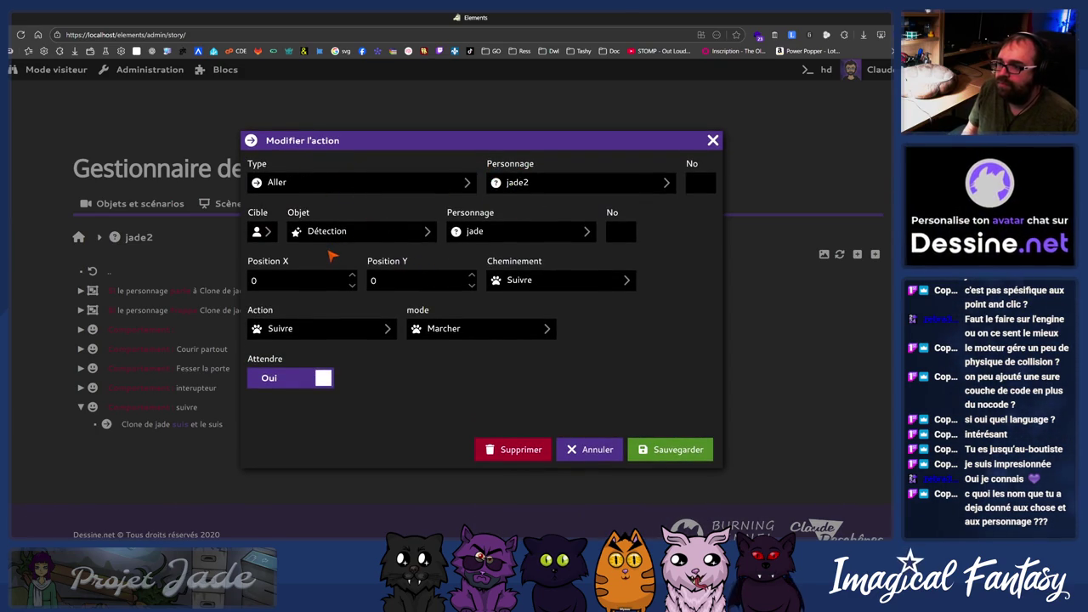
{"action": "left_click", "coordinate": [554, 285]}
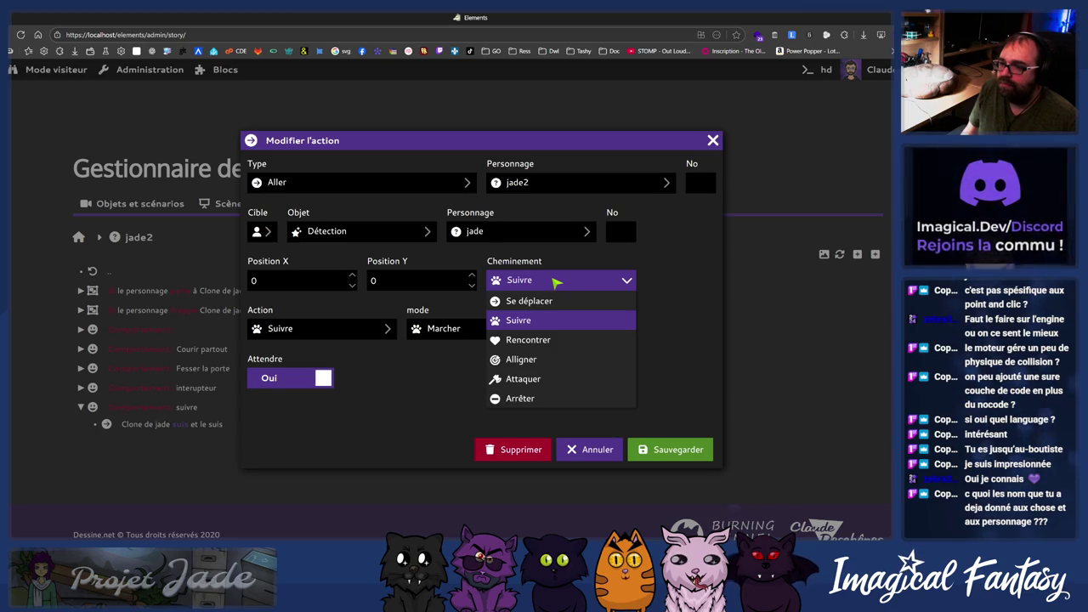
{"action": "left_click", "coordinate": [574, 281]}
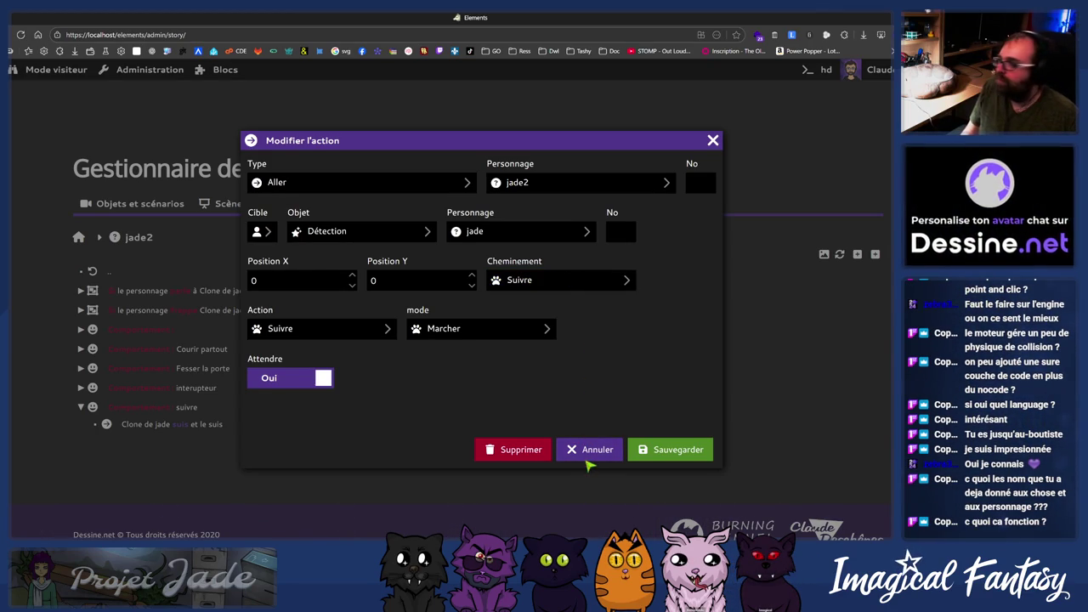
{"action": "left_click", "coordinate": [587, 460]}
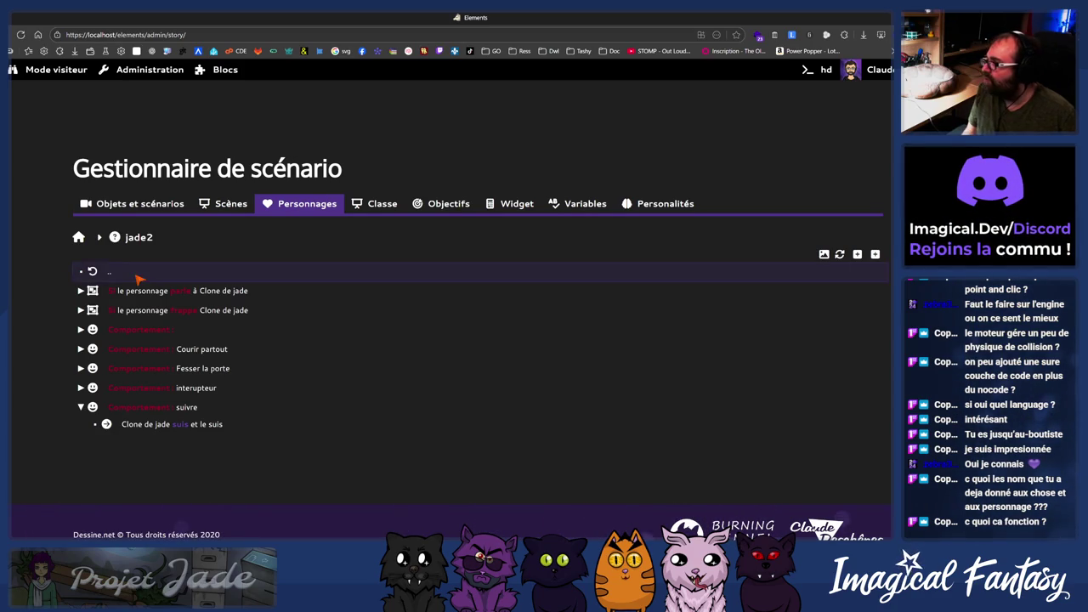
- Open dogo and insert a new action under its Comportement condition
{"action": "left_click", "coordinate": [94, 271]}
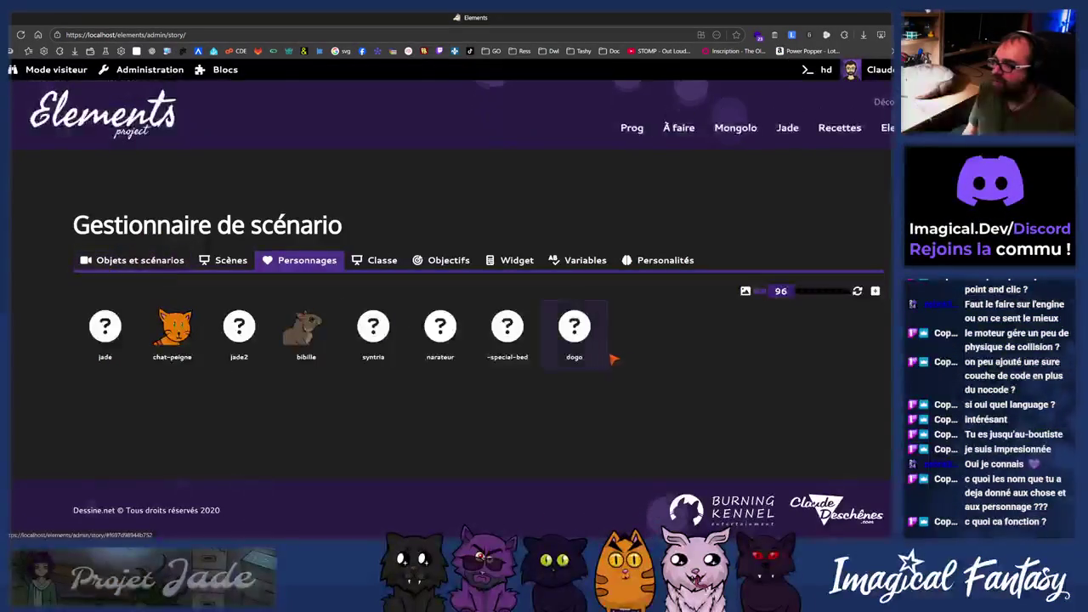
{"action": "left_click", "coordinate": [572, 347]}
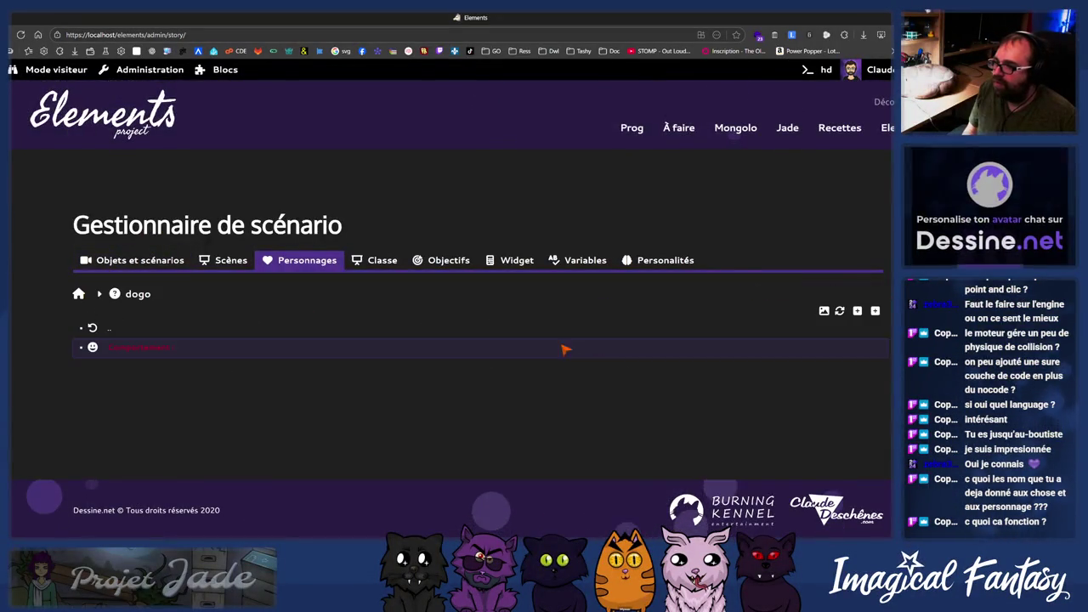
{"action": "right_click", "coordinate": [129, 348]}
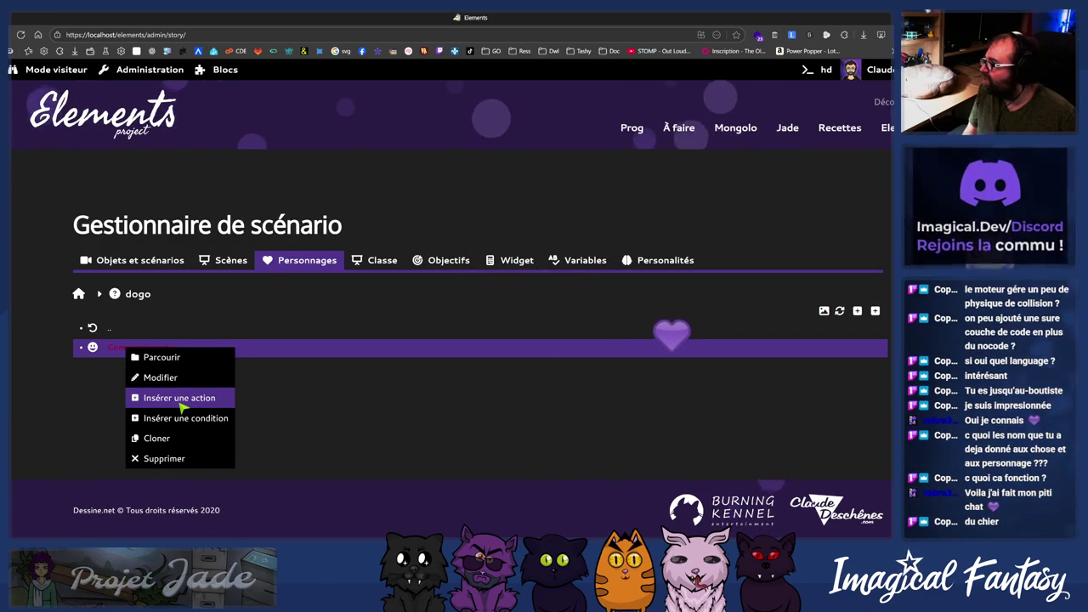
{"action": "left_click", "coordinate": [180, 405]}
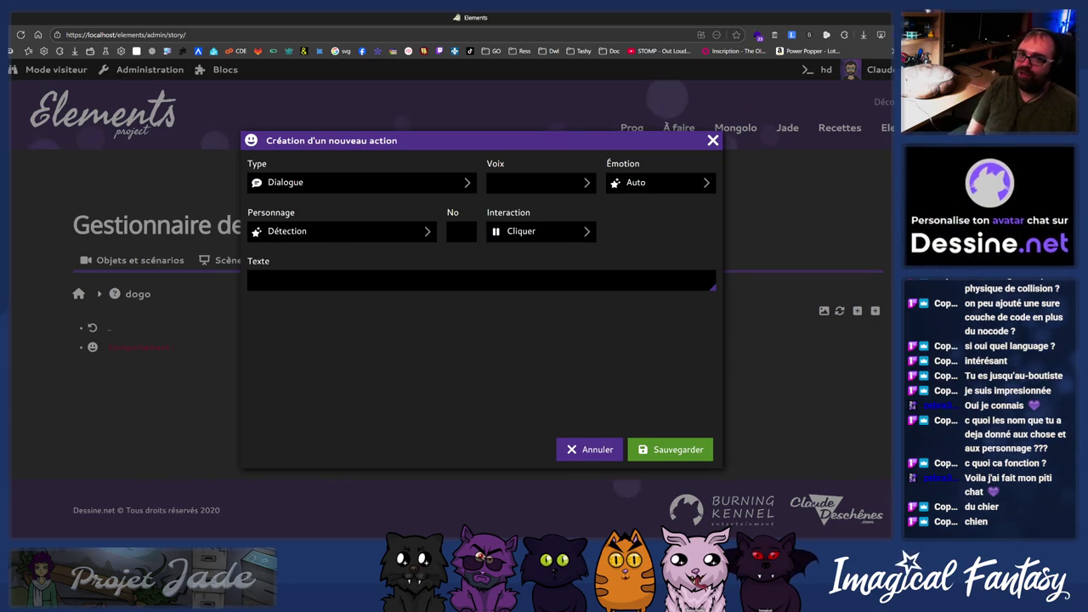
- Switch to Clickteam Fusion to view the labo-medic scene with the robot dog
{"action": "key", "text": "alt+Tab"}
{"action": "scroll", "coordinate": [326, 298], "scroll_direction": "up", "scroll_amount": 3}
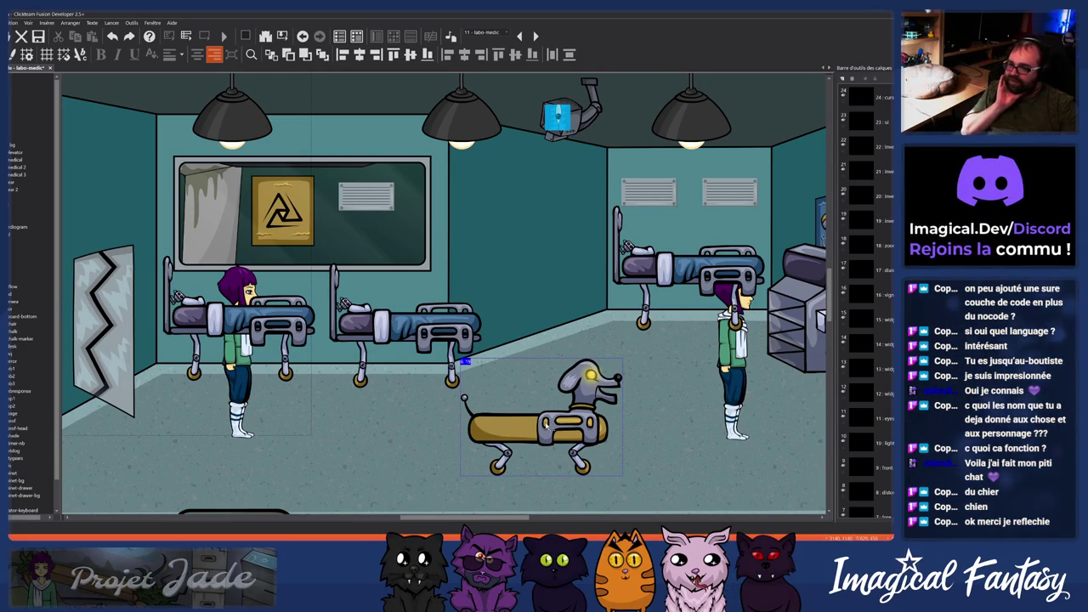
- Set the new action's type to Aller with dogo as the moving character
{"action": "left_click", "coordinate": [579, 494]}
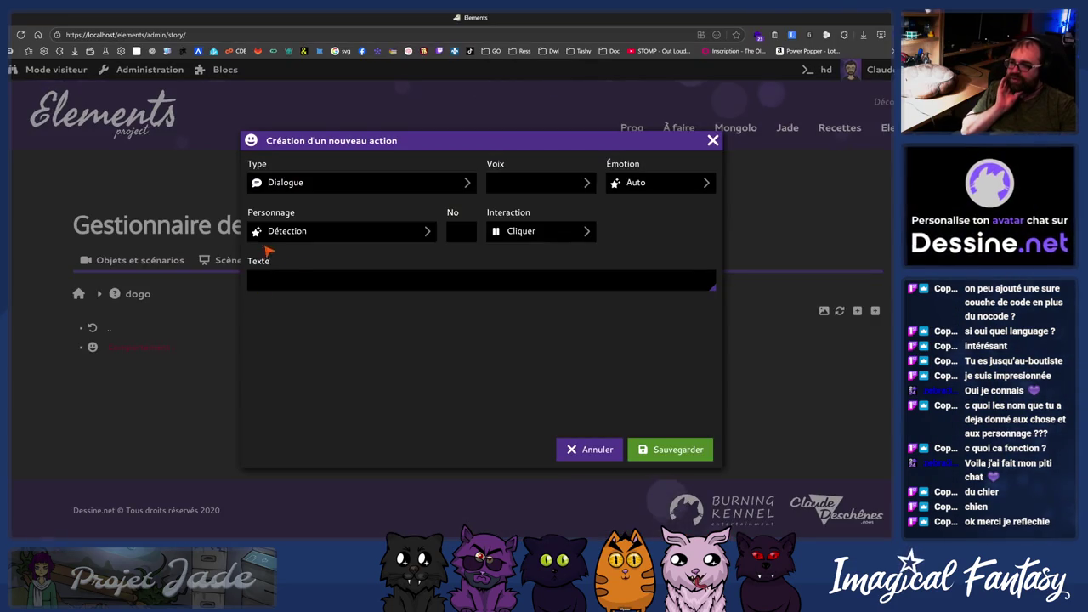
{"action": "left_click", "coordinate": [361, 231]}
{"action": "left_click", "coordinate": [360, 243]}
{"action": "left_click", "coordinate": [352, 180]}
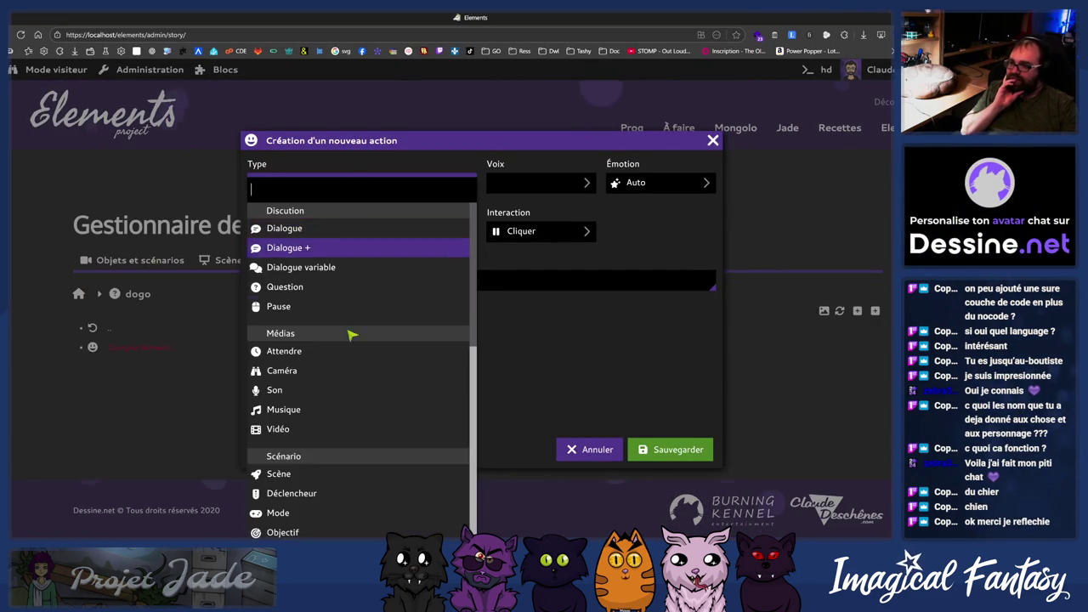
{"action": "key", "text": "Down"}
{"action": "key", "text": "Down"}
{"action": "key", "text": "Down"}
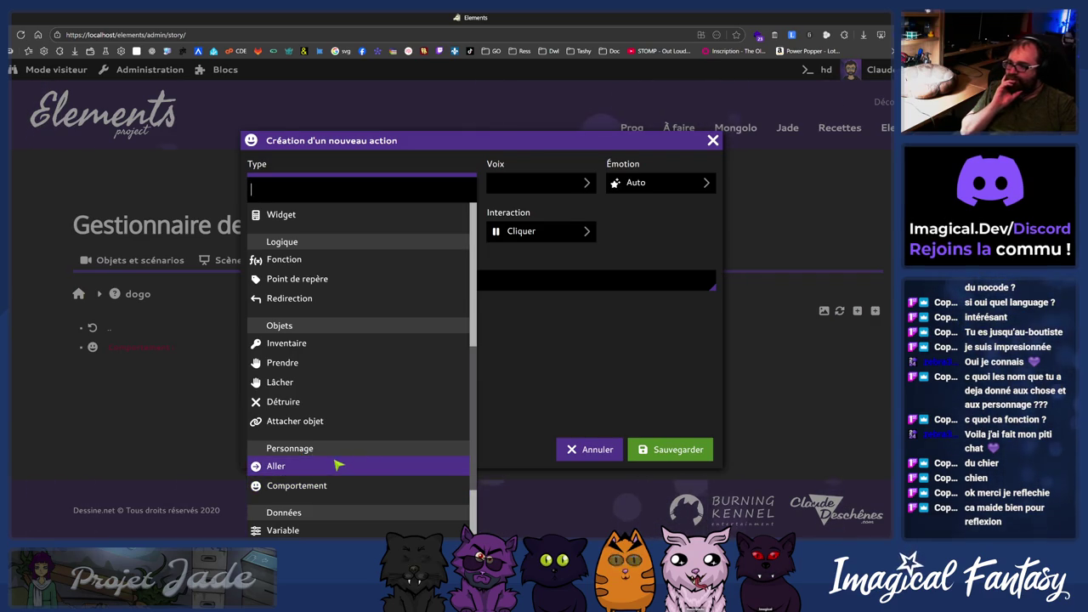
{"action": "left_click", "coordinate": [364, 461]}
{"action": "left_click", "coordinate": [537, 182]}
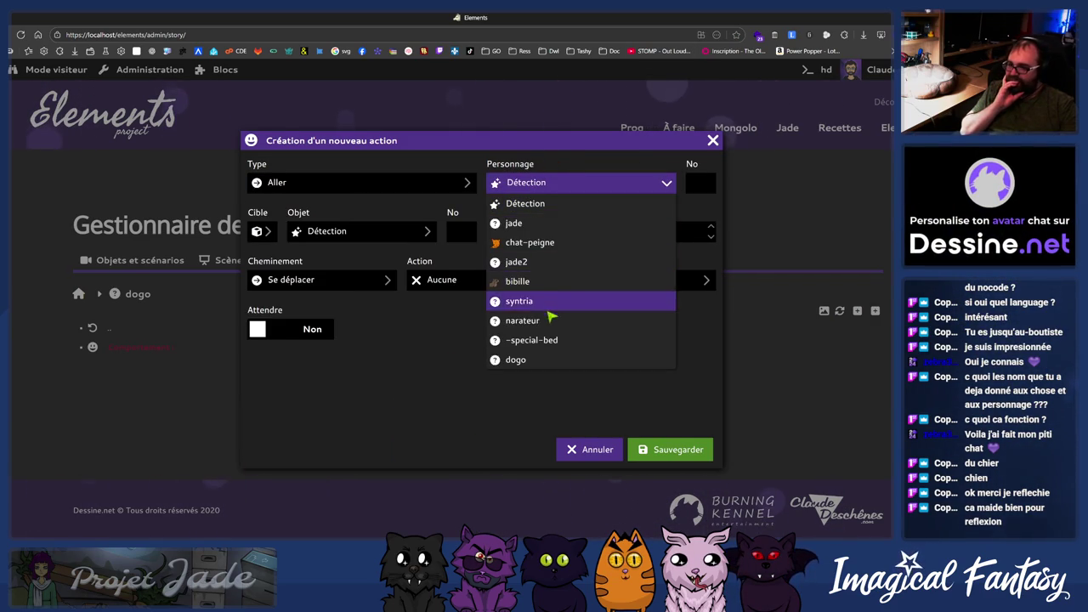
{"action": "left_click", "coordinate": [528, 359]}
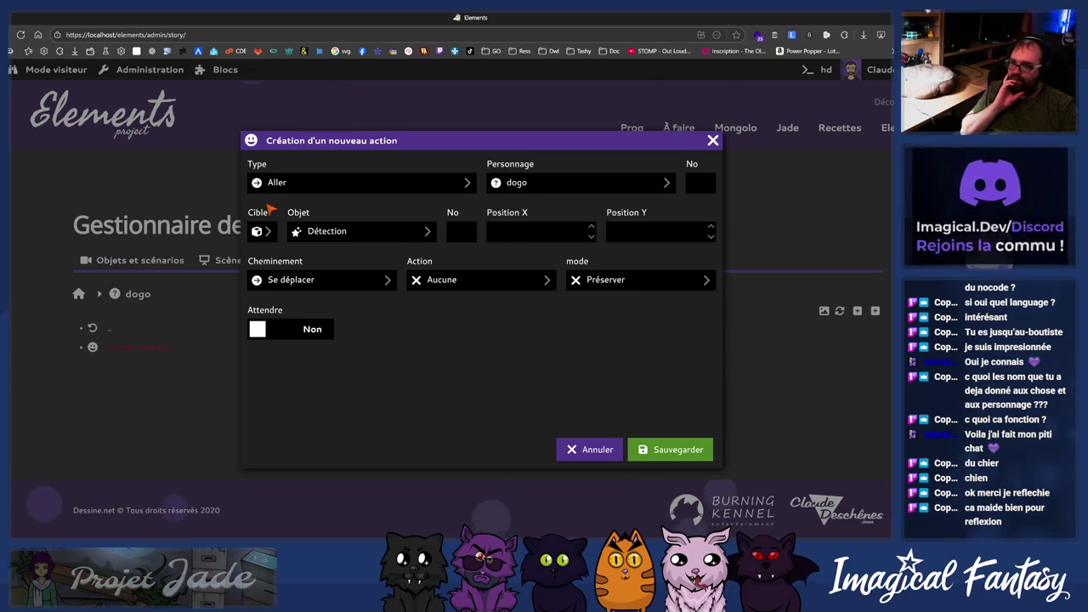
- Set the action's target to the character jade
{"action": "left_click", "coordinate": [336, 236]}
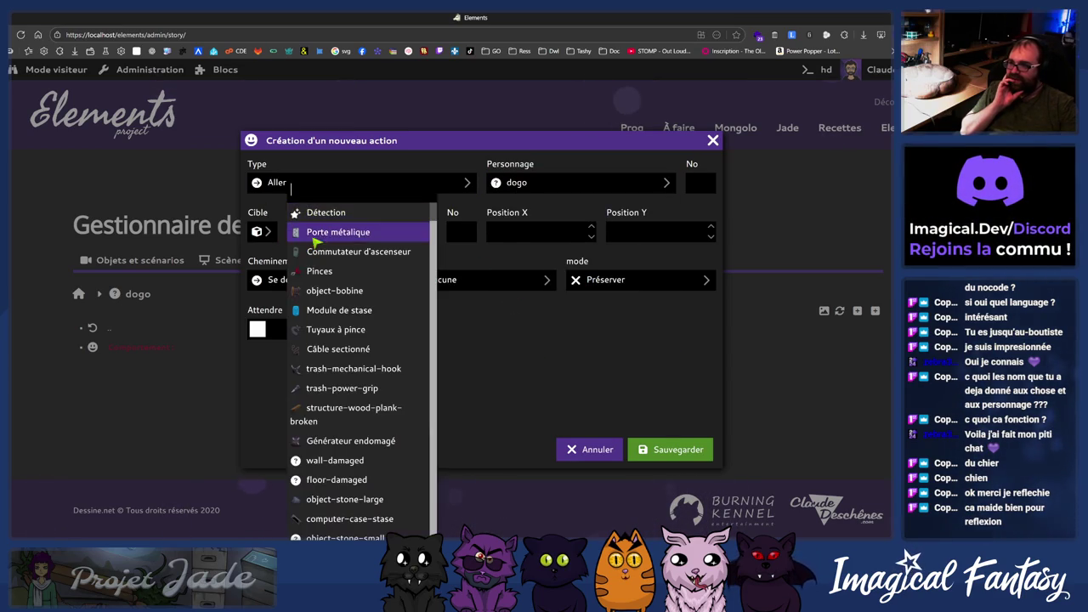
{"action": "left_click", "coordinate": [261, 230]}
{"action": "left_click", "coordinate": [261, 230]}
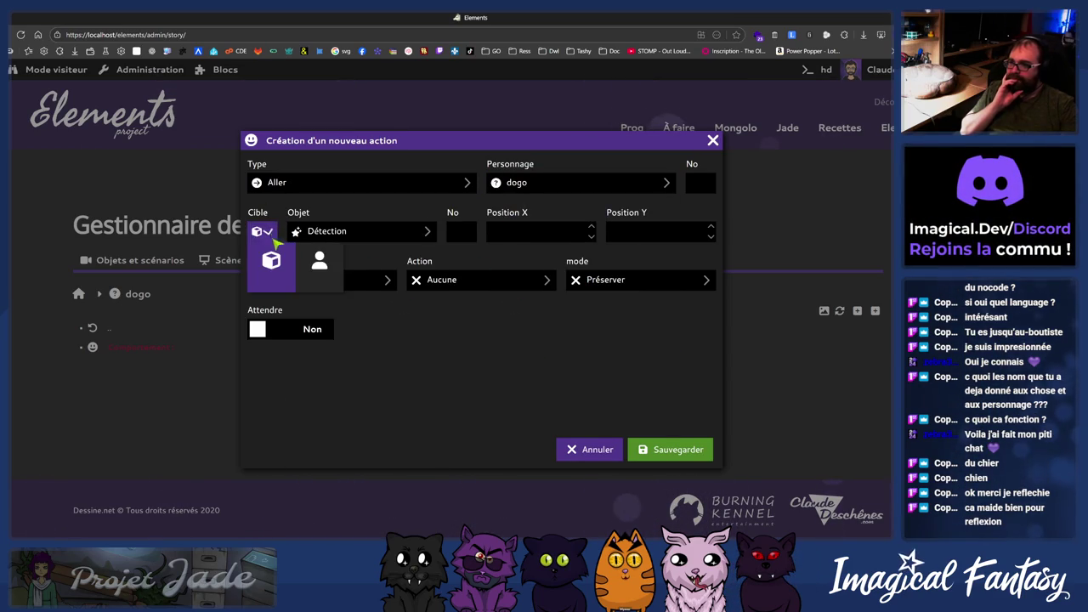
{"action": "left_click", "coordinate": [320, 255]}
{"action": "left_click", "coordinate": [333, 231]}
{"action": "left_click", "coordinate": [494, 220]}
{"action": "left_click", "coordinate": [393, 233]}
{"action": "left_click", "coordinate": [519, 231]}
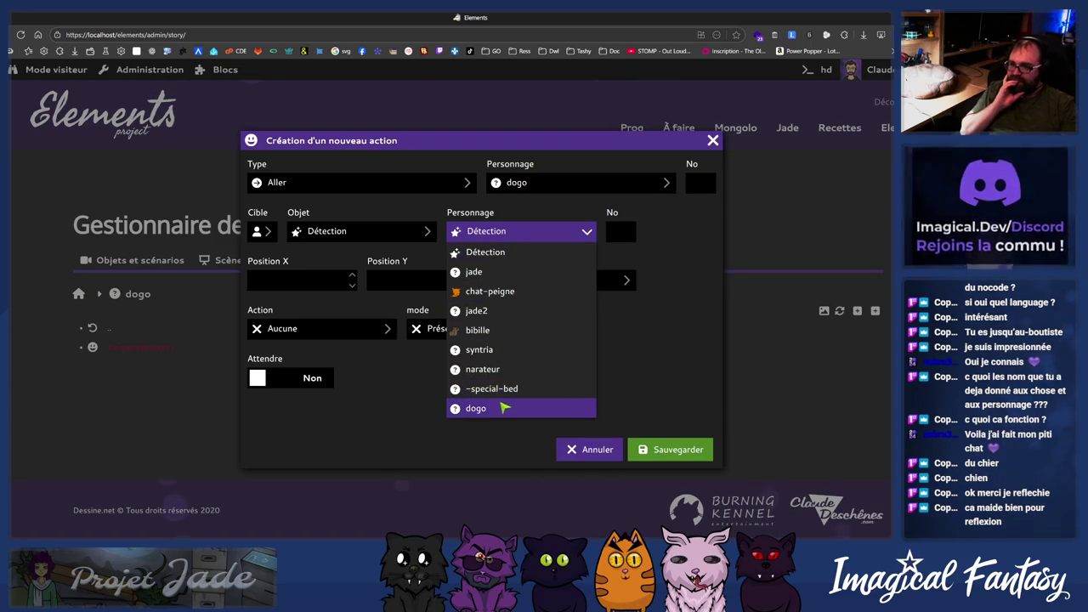
{"action": "left_click", "coordinate": [478, 272]}
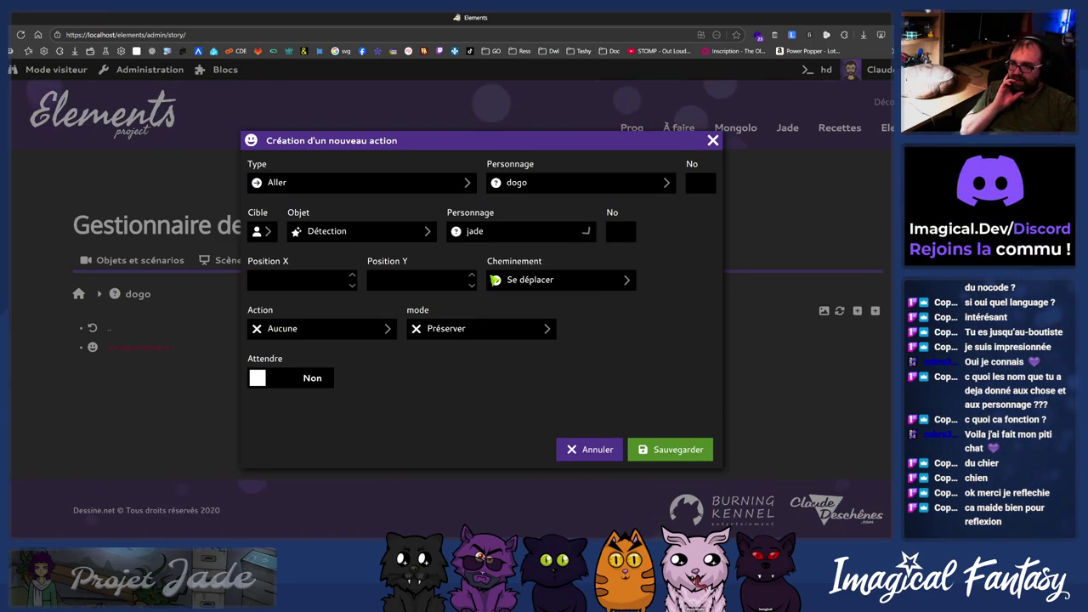
- Choose Suivre pathing, Regarder action and Marcher mode, save, then expand and reload
{"action": "left_click", "coordinate": [557, 284]}
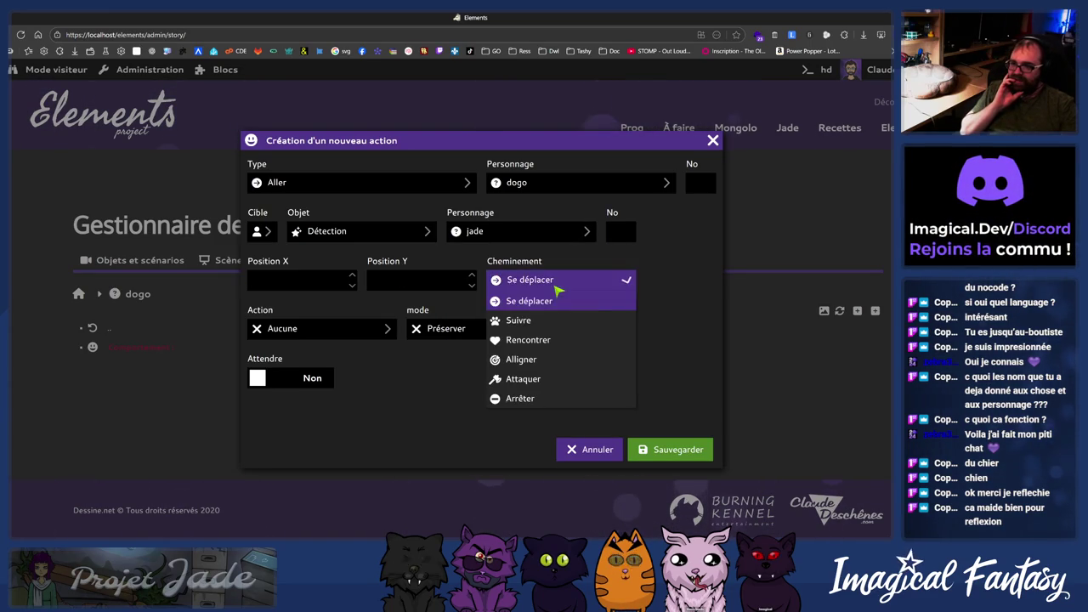
{"action": "left_click", "coordinate": [522, 318]}
{"action": "left_click", "coordinate": [323, 330]}
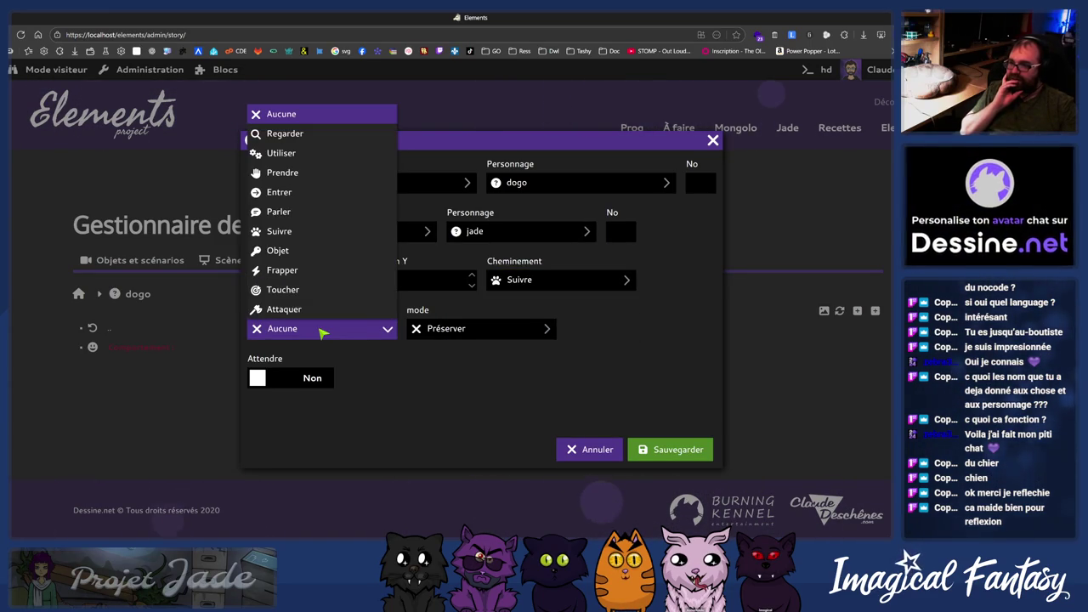
{"action": "left_click", "coordinate": [287, 135]}
{"action": "left_click", "coordinate": [496, 329]}
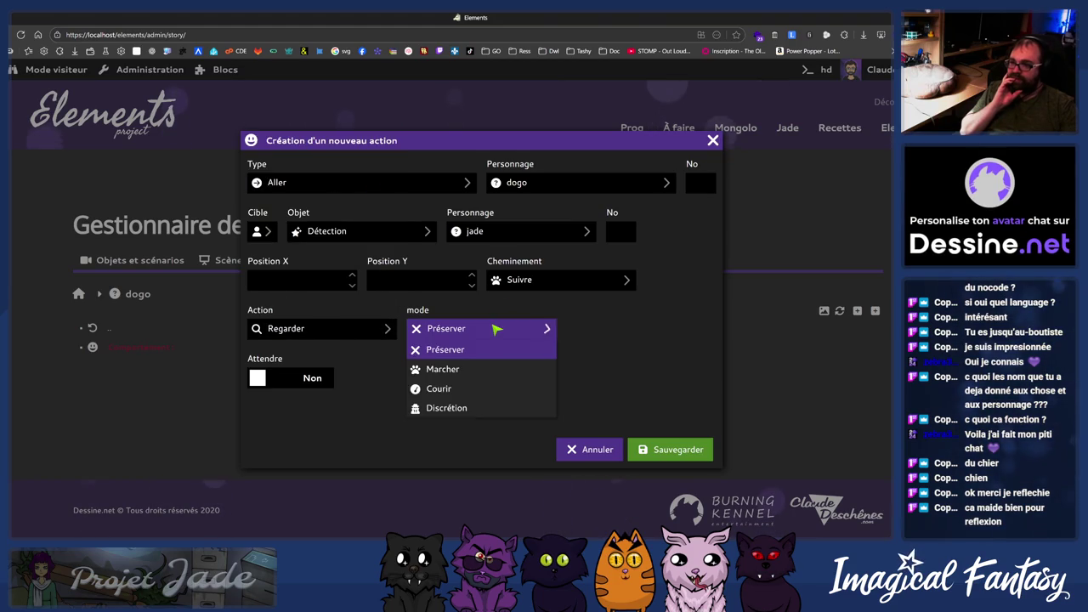
{"action": "left_click", "coordinate": [488, 369]}
{"action": "left_click", "coordinate": [659, 449]}
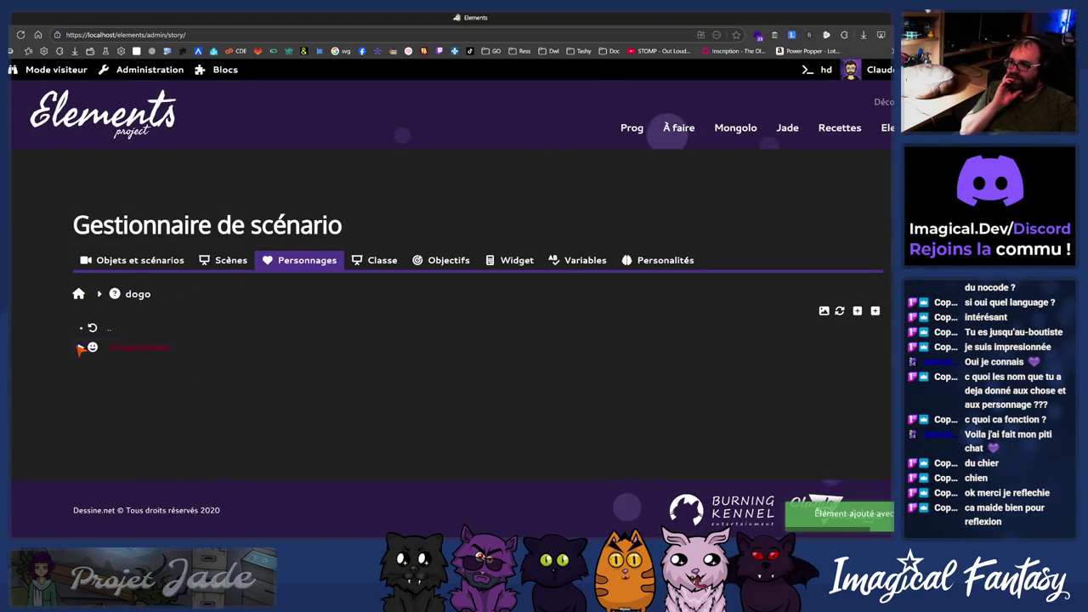
{"action": "left_click", "coordinate": [111, 347]}
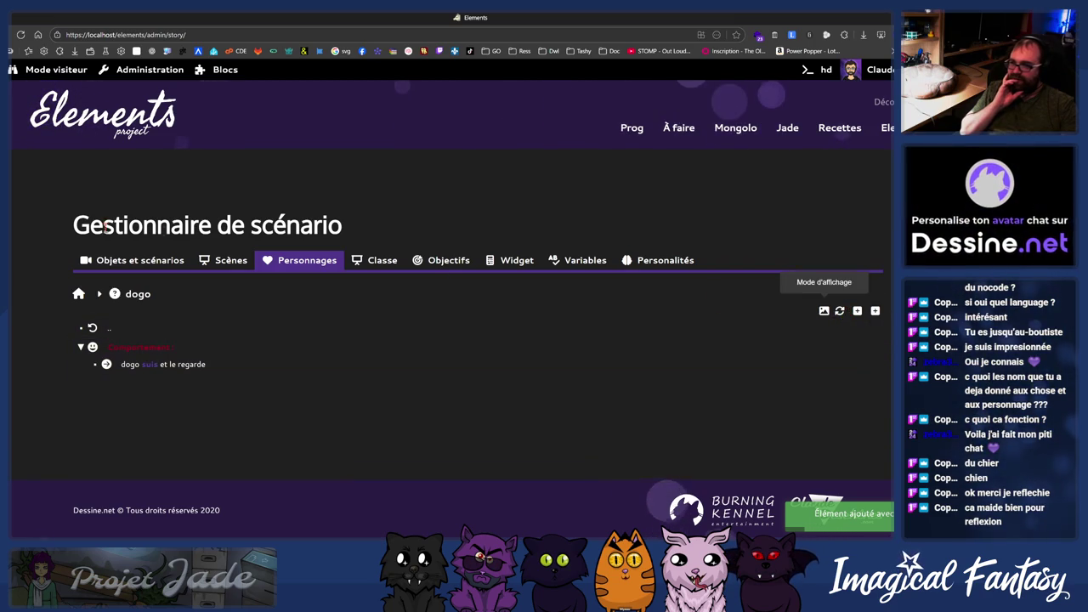
{"action": "left_click", "coordinate": [842, 312]}
- Export the scenario from Elements and bring the running lab game forward to test dogo
{"action": "left_click", "coordinate": [844, 313]}
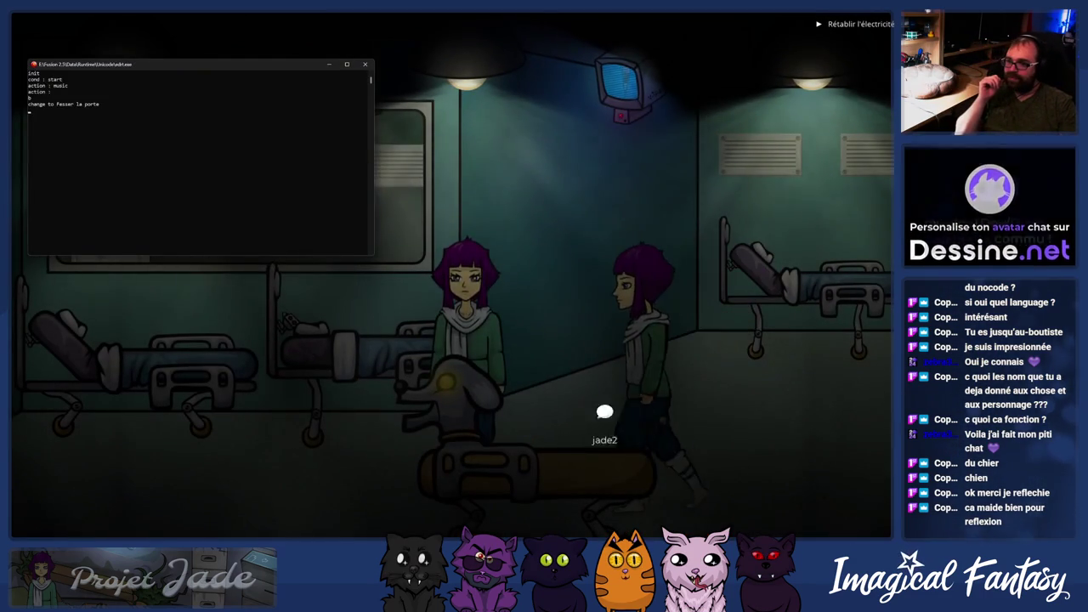
{"action": "left_click", "coordinate": [768, 397]}
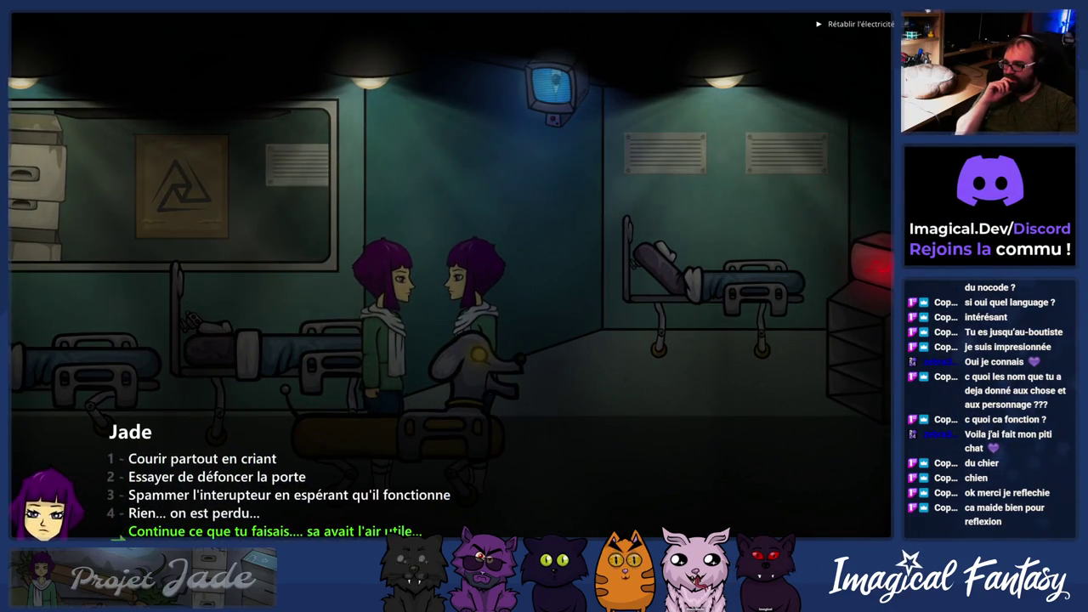
- Answer 'Rien... on est perdu...' and walk Jade back and forth past dogo
{"action": "left_click", "coordinate": [140, 514]}
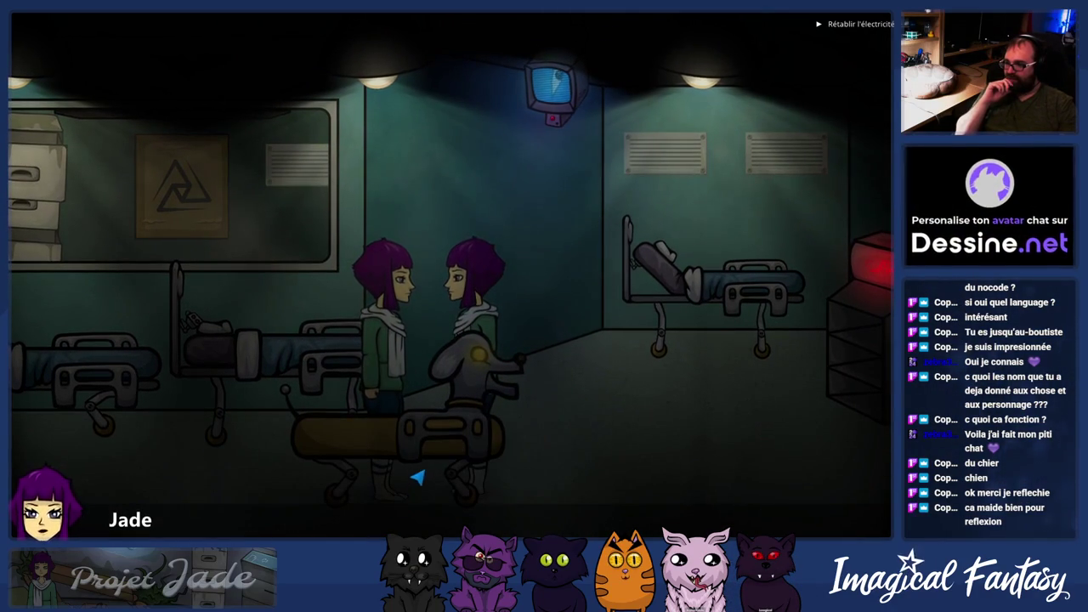
{"action": "left_click", "coordinate": [644, 397]}
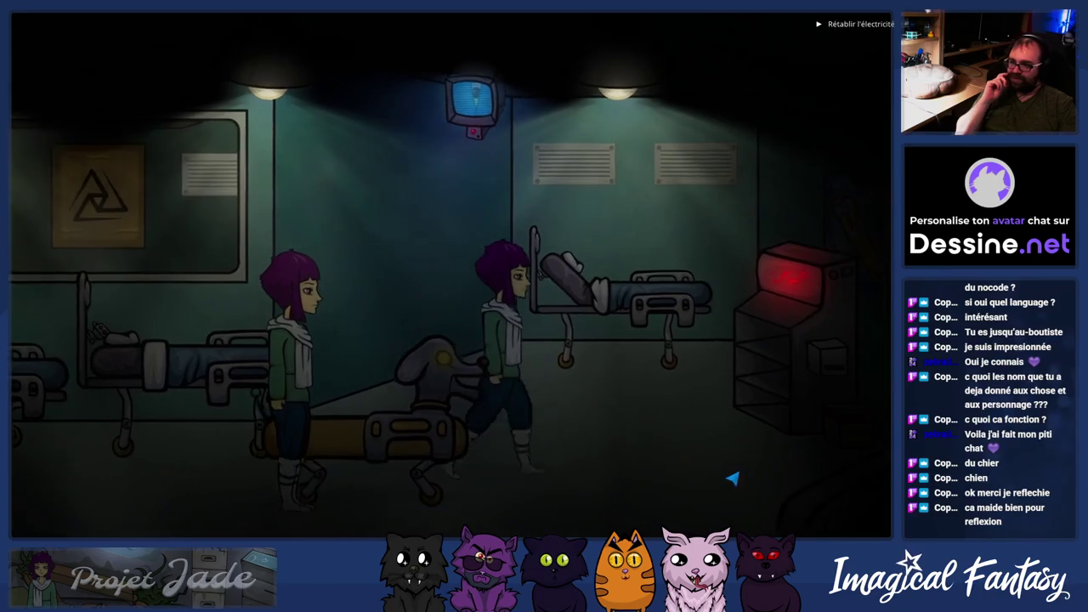
{"action": "left_click", "coordinate": [340, 340]}
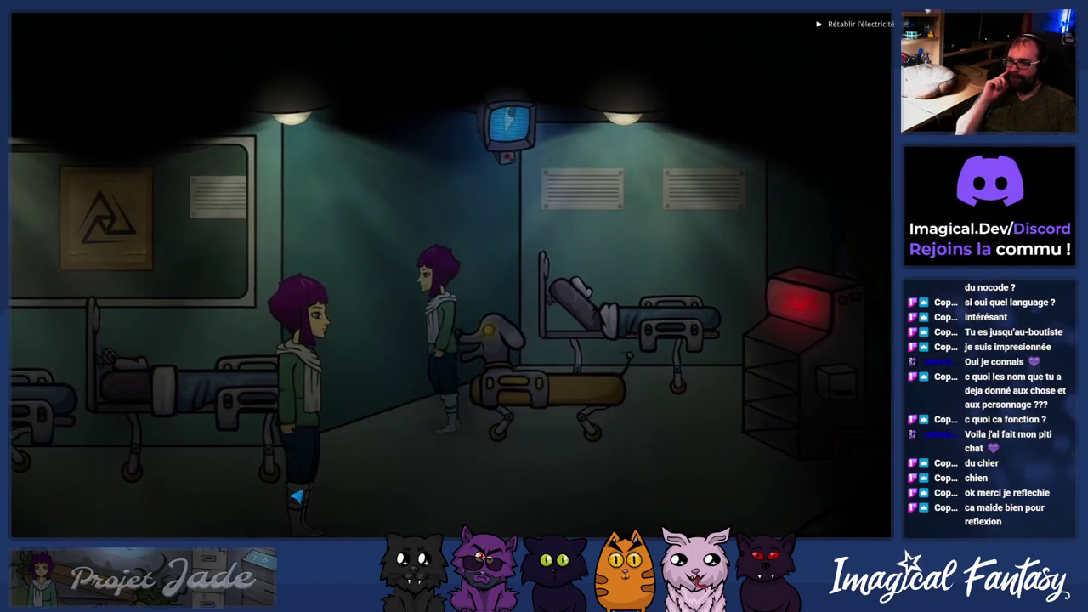
{"action": "left_click", "coordinate": [637, 510]}
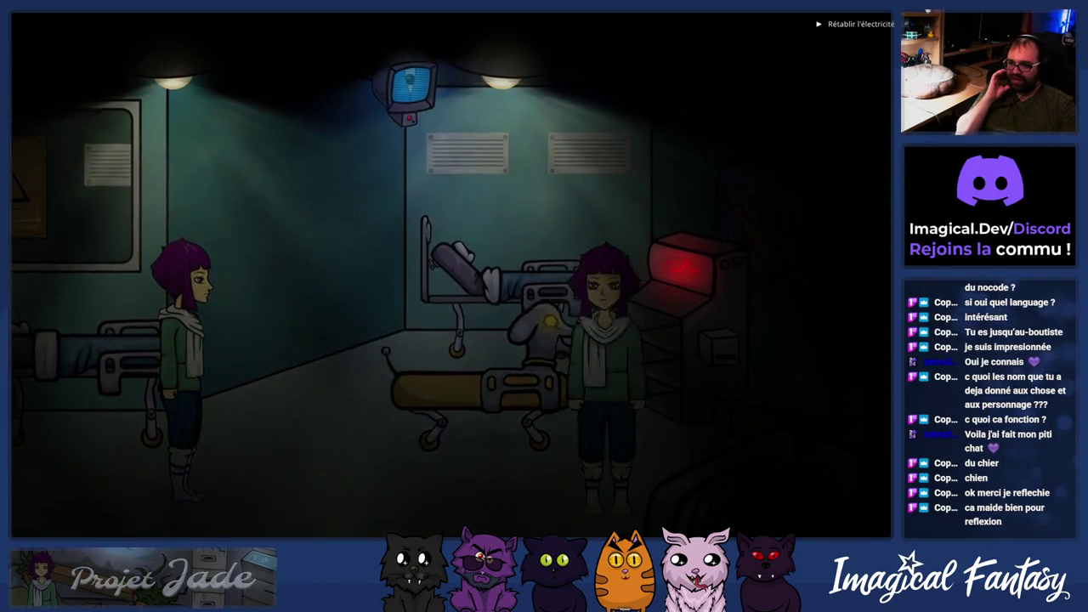
{"action": "left_click", "coordinate": [117, 531]}
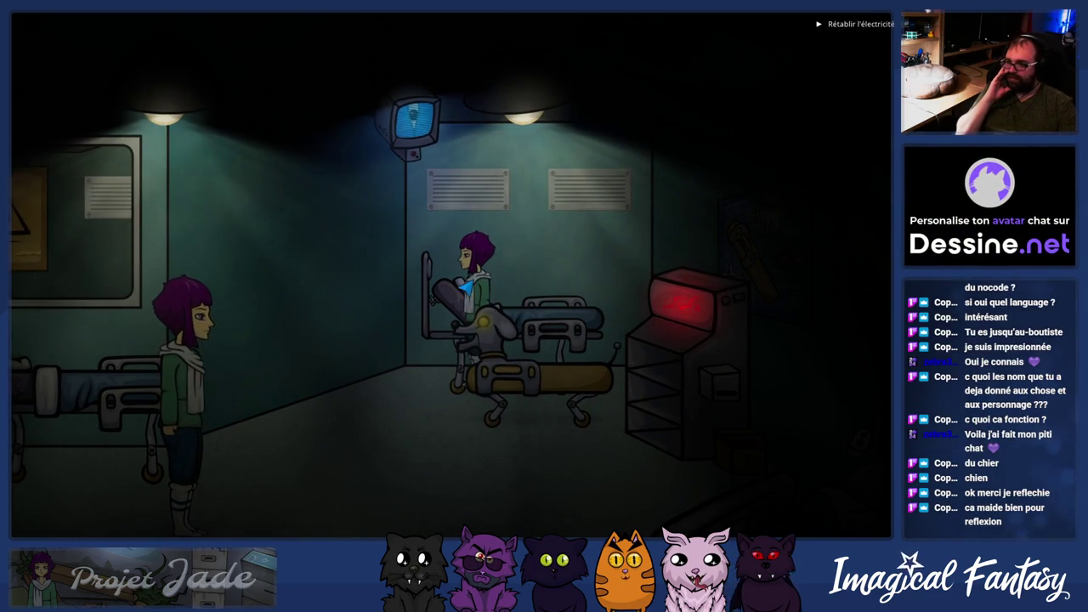
- Walk Jade around the lab again to confirm dogo follows, then quit the game
{"action": "left_click", "coordinate": [410, 392]}
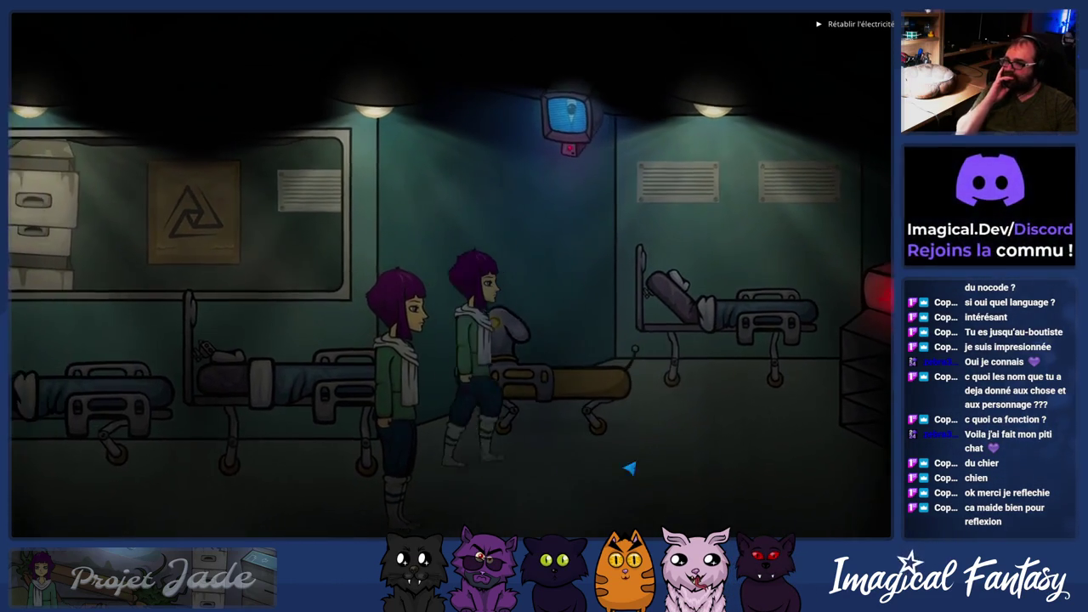
{"action": "left_click", "coordinate": [630, 467]}
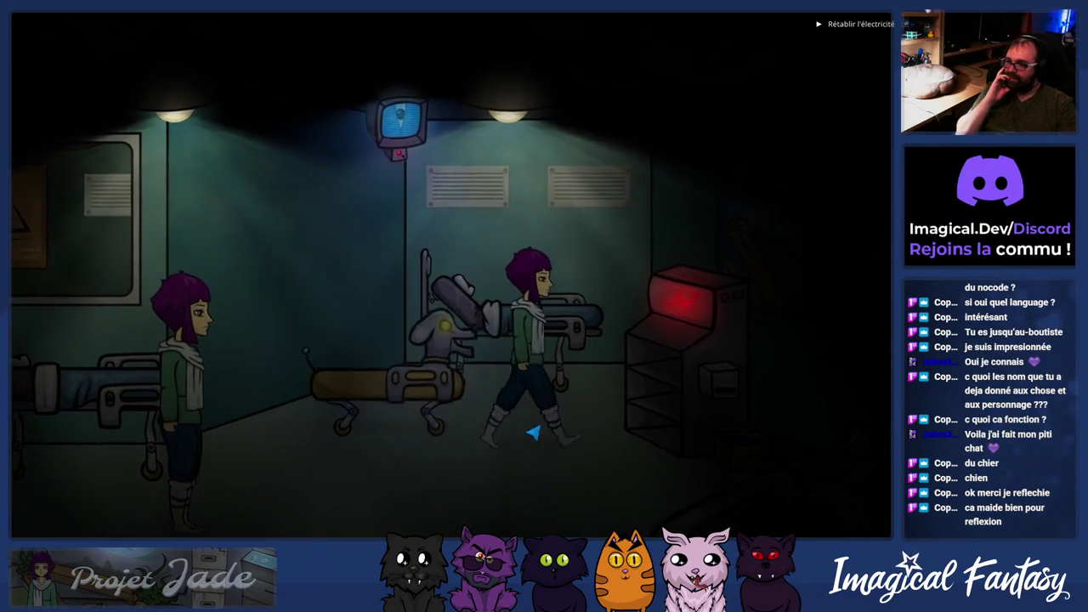
{"action": "left_click", "coordinate": [504, 487]}
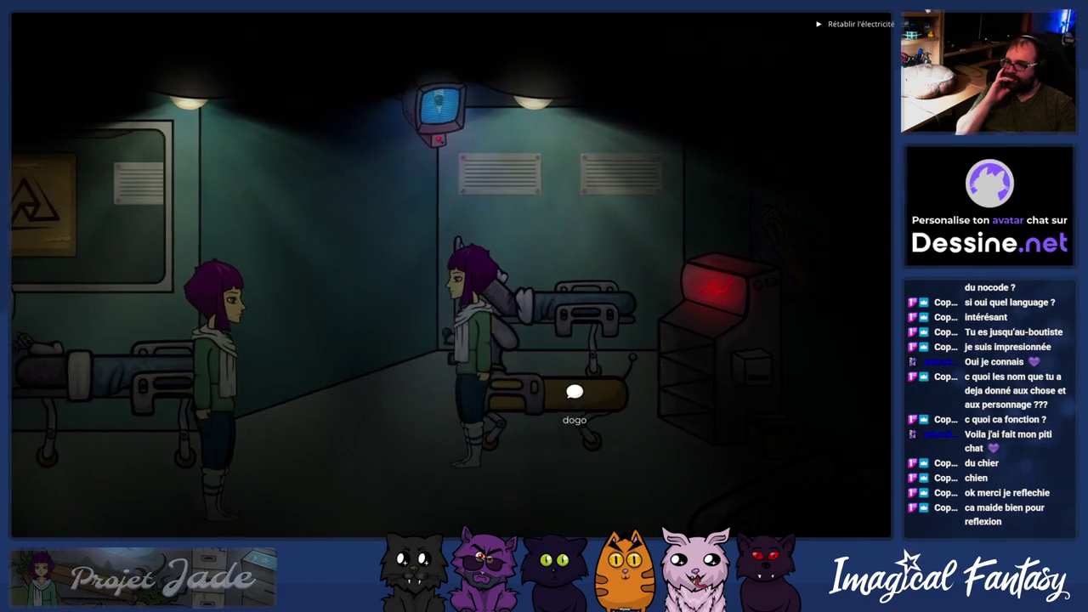
{"action": "left_click", "coordinate": [575, 392]}
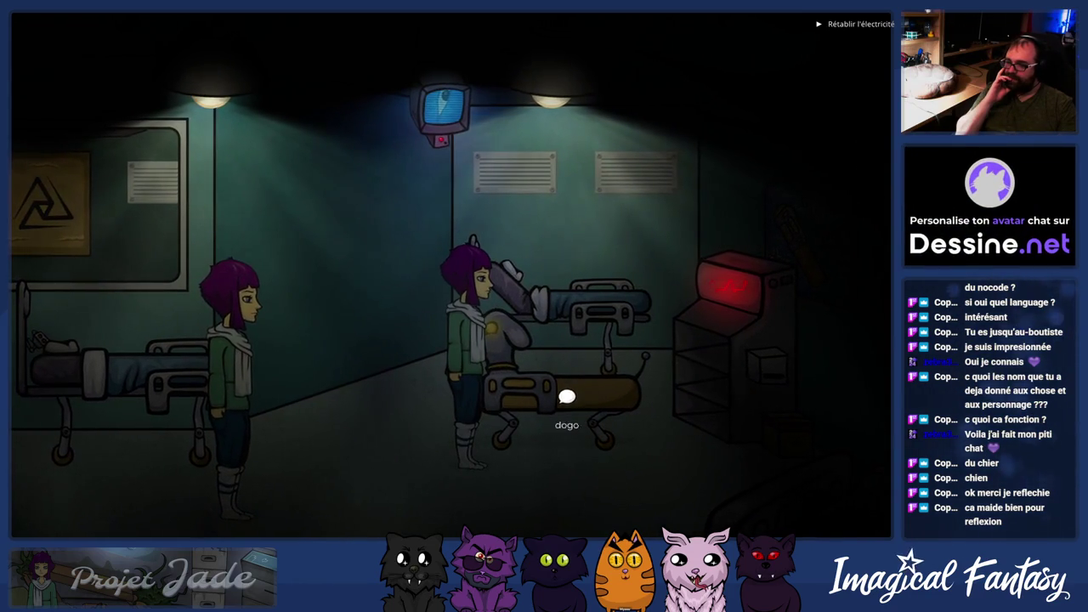
{"action": "left_click", "coordinate": [493, 498]}
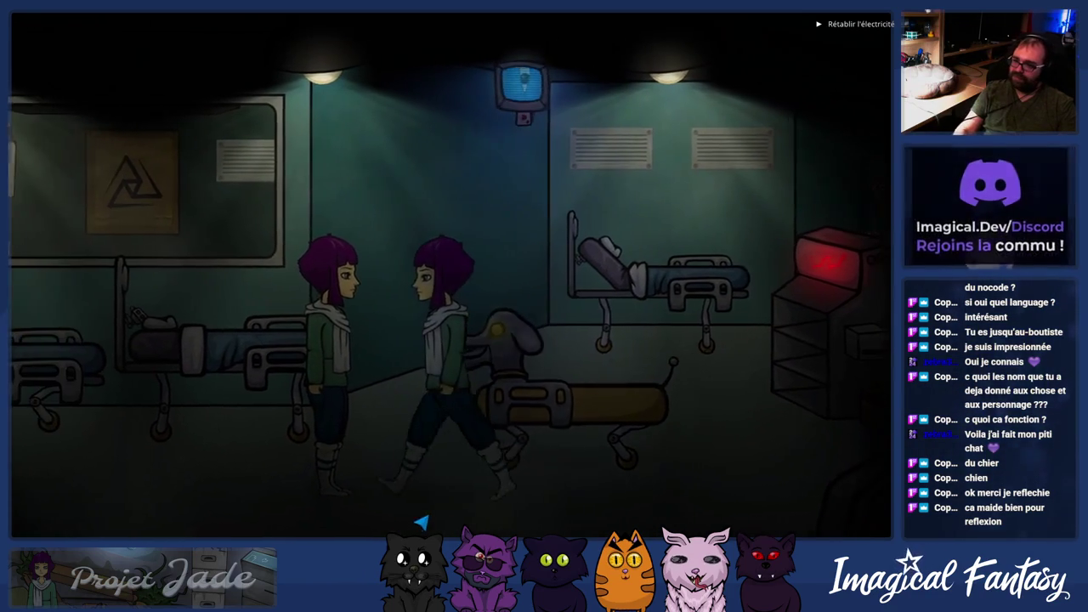
{"action": "key", "text": "Escape"}
- Return to Elements, dismiss the Exporter dialog, and start a new condition on dogo's Personnages page
{"action": "mouse_move", "coordinate": [338, 535]}
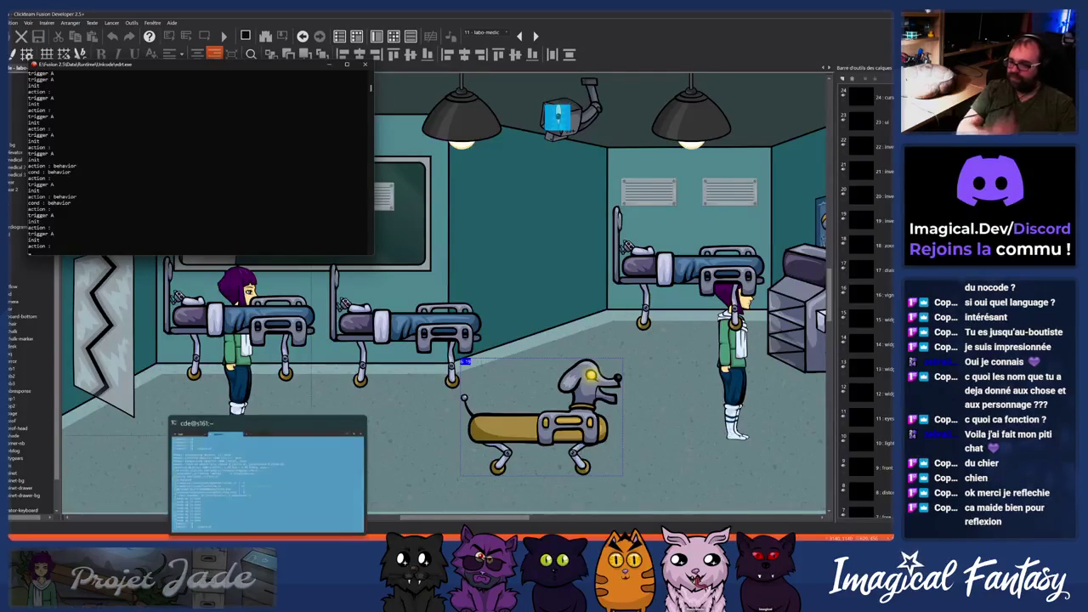
{"action": "left_click", "coordinate": [493, 491]}
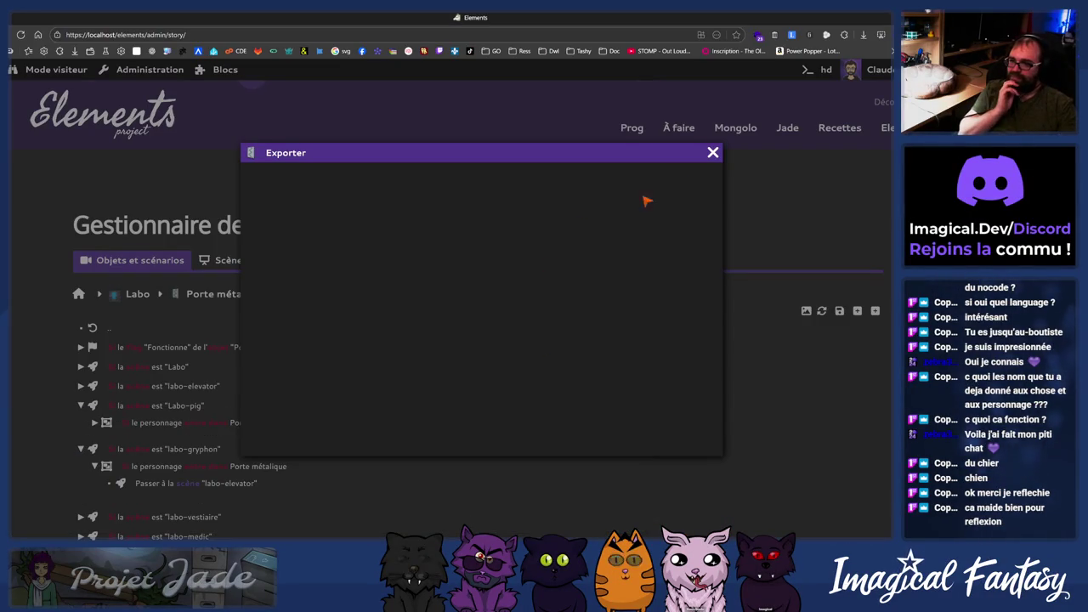
{"action": "left_click", "coordinate": [714, 153]}
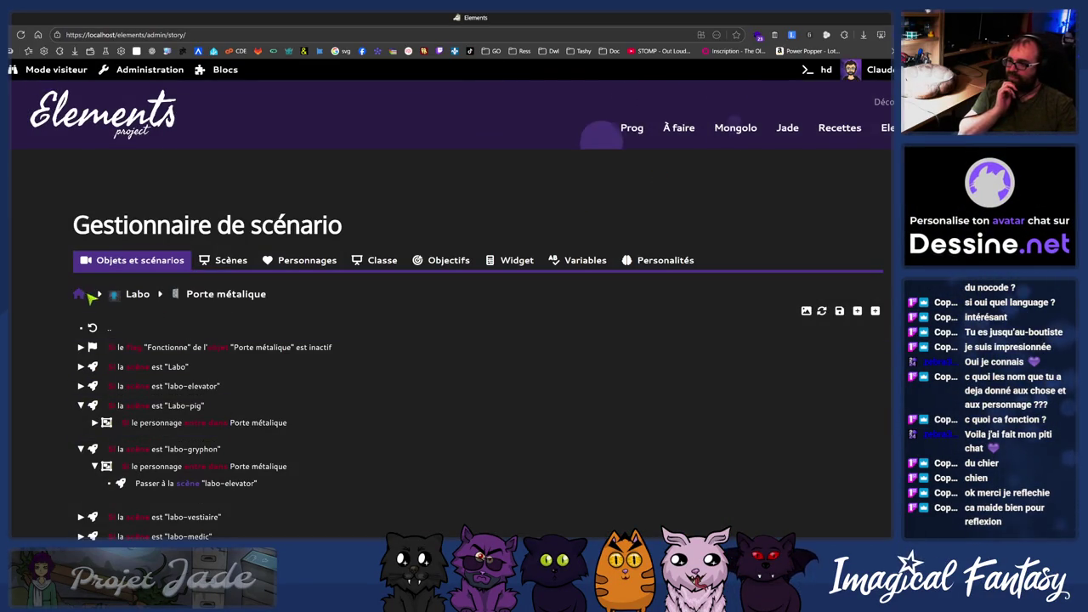
{"action": "left_click", "coordinate": [241, 270]}
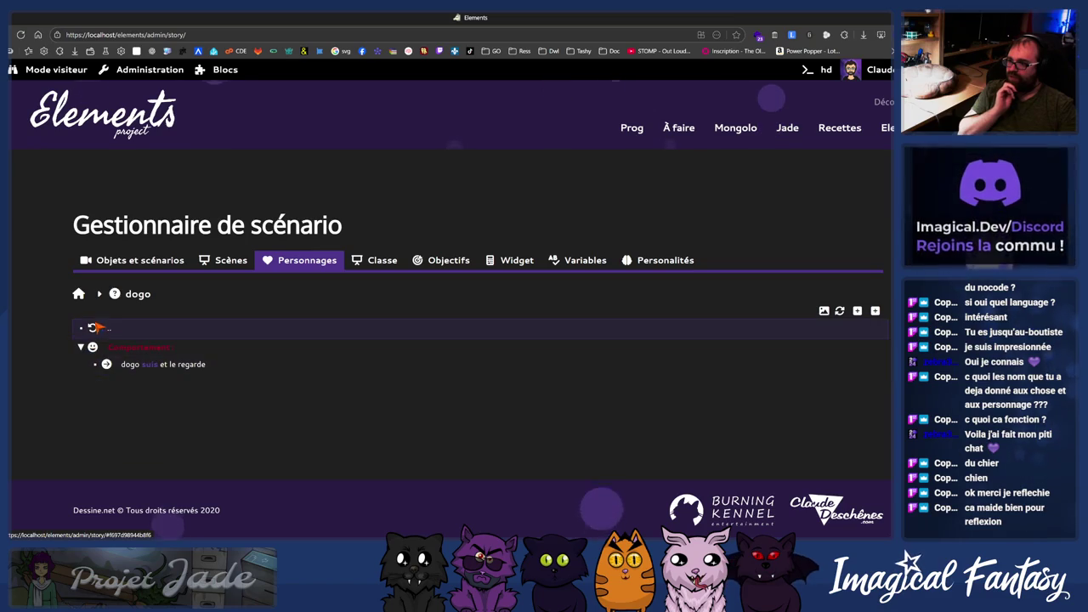
{"action": "left_click", "coordinate": [878, 311]}
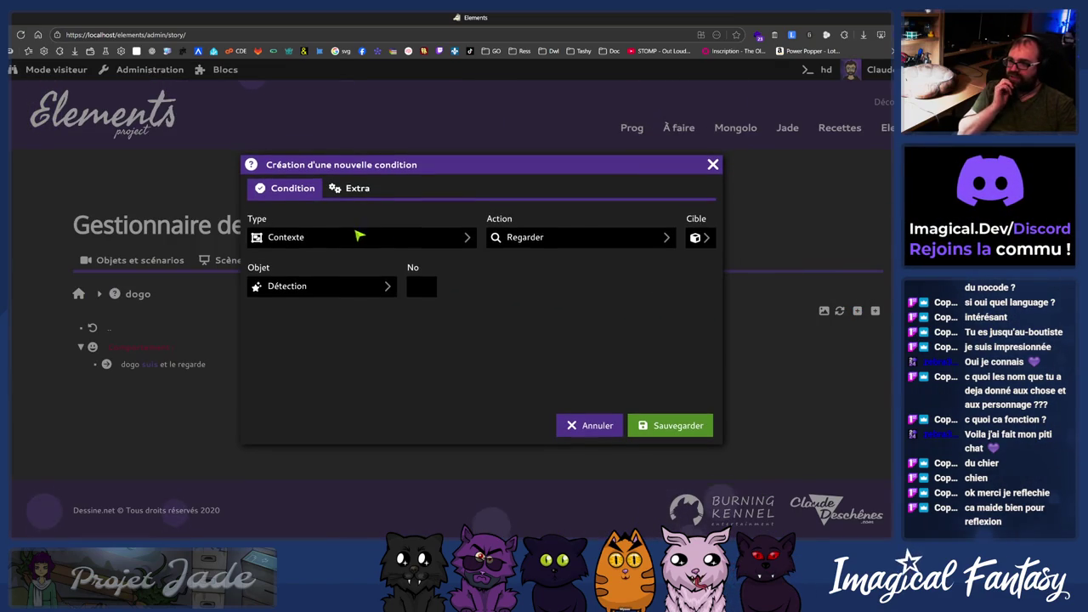
- Save a Contexte condition with the Regarder action for dogo and bring up its row options
{"action": "left_click", "coordinate": [551, 239]}
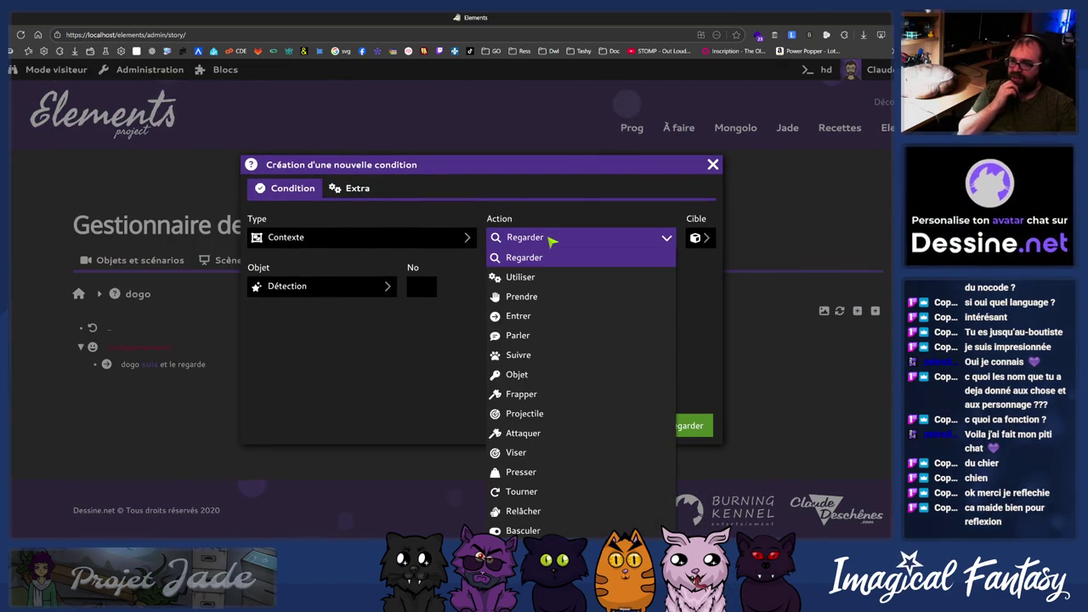
{"action": "left_click", "coordinate": [533, 253]}
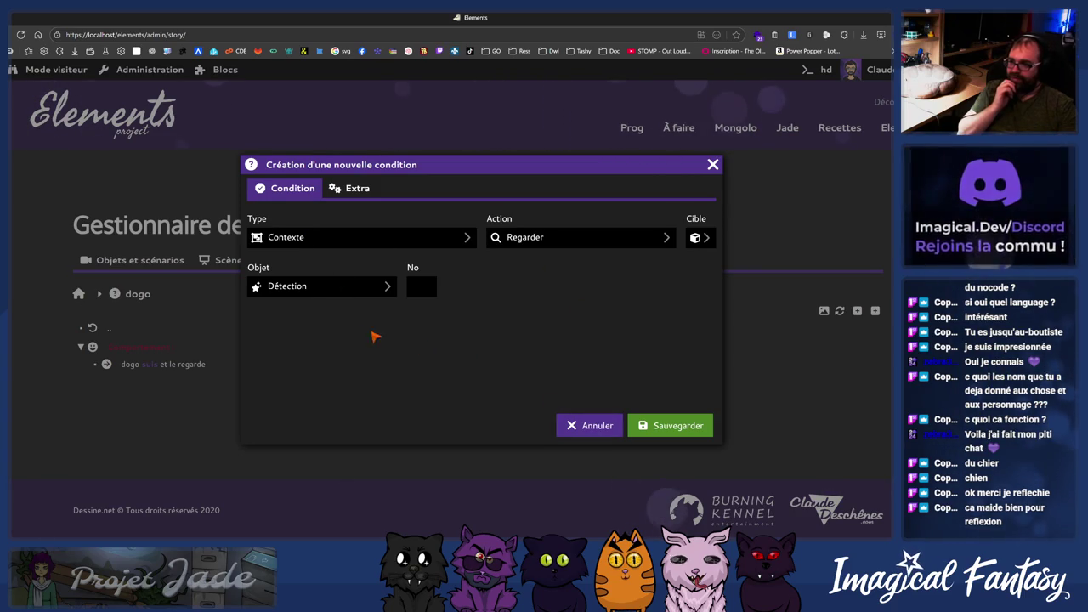
{"action": "left_click", "coordinate": [670, 425]}
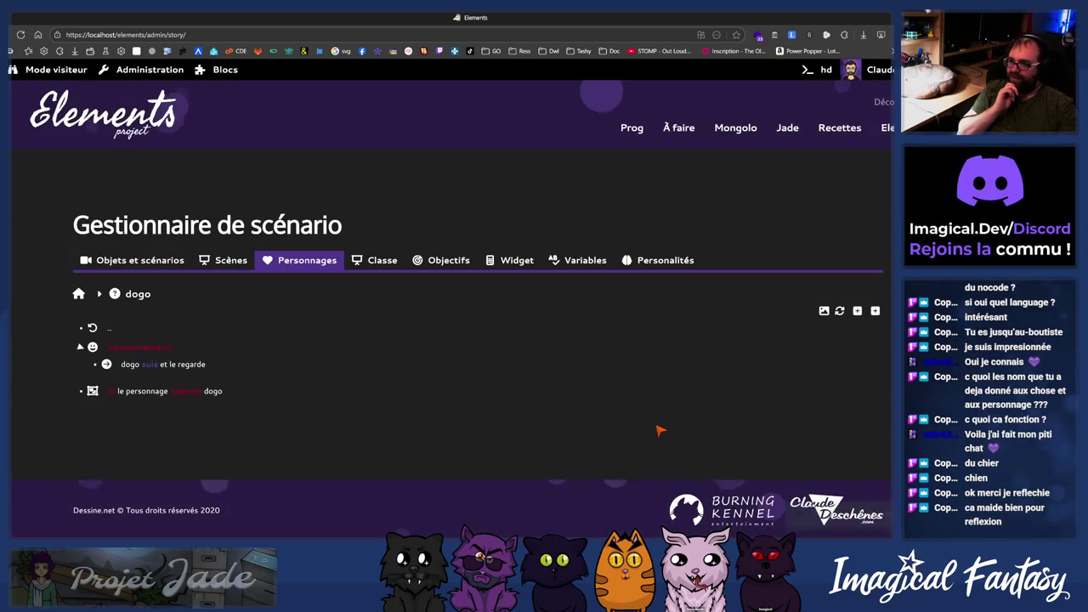
{"action": "right_click", "coordinate": [134, 399]}
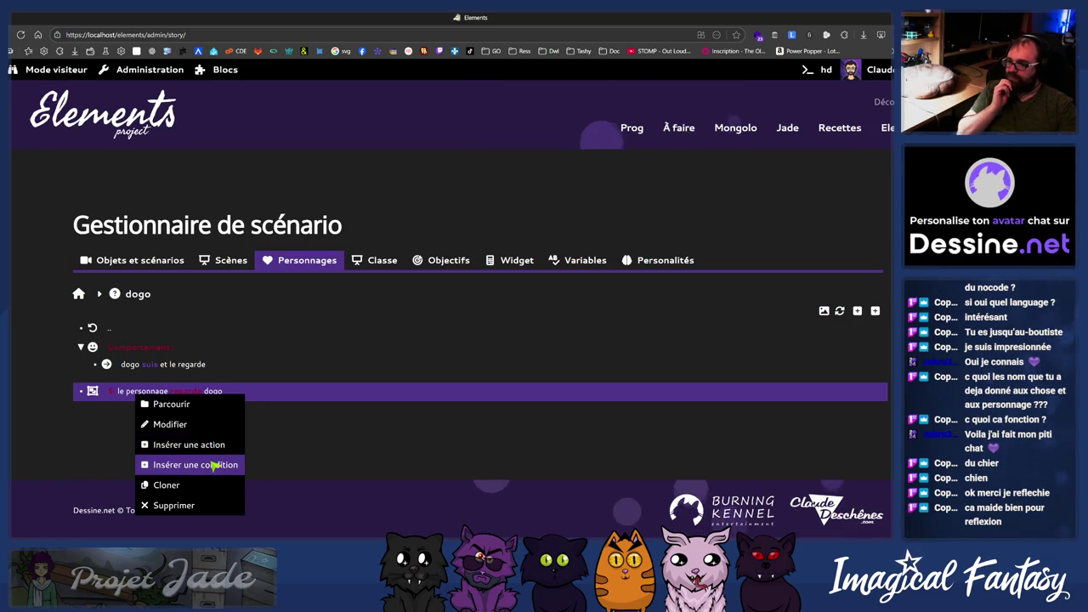
- Add a dialogue action under the looking-at condition with dogo as the speaker
{"action": "left_click", "coordinate": [146, 448]}
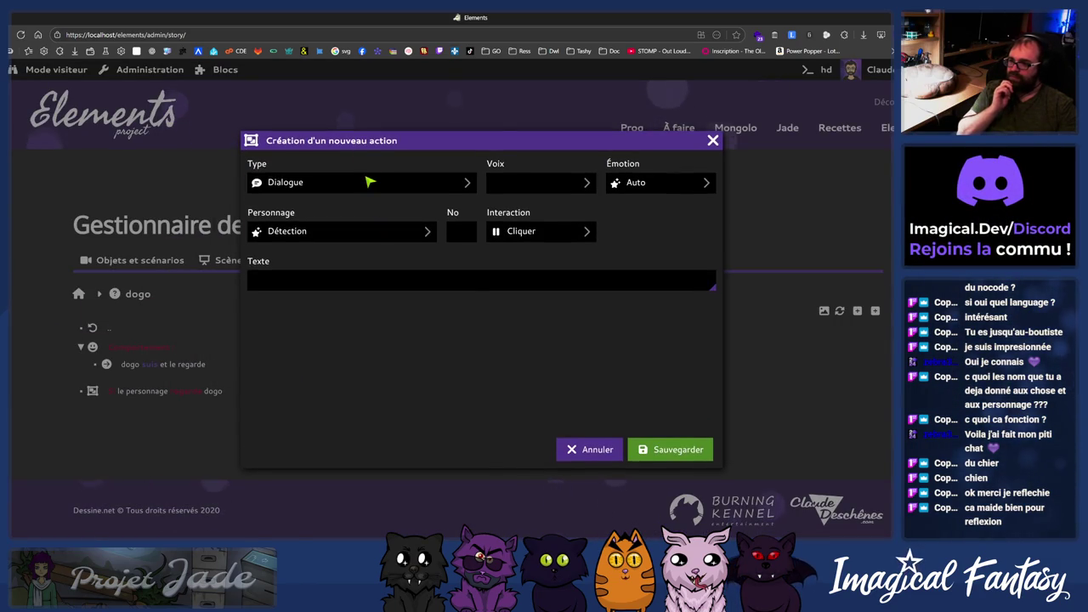
{"action": "left_click", "coordinate": [370, 182]}
{"action": "left_click", "coordinate": [663, 185]}
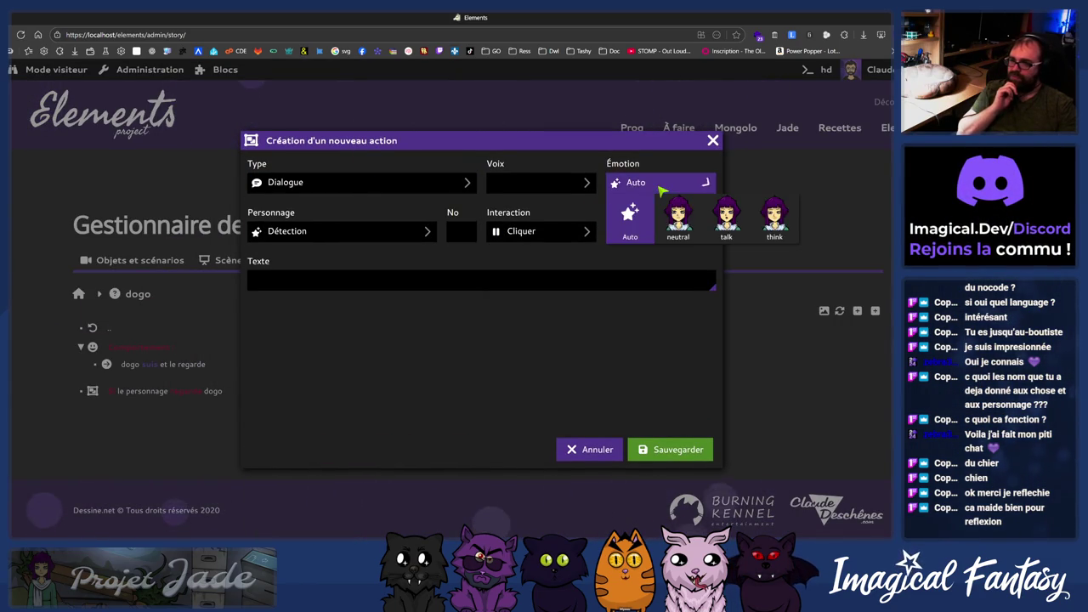
{"action": "left_click", "coordinate": [680, 182]}
{"action": "left_click", "coordinate": [303, 233]}
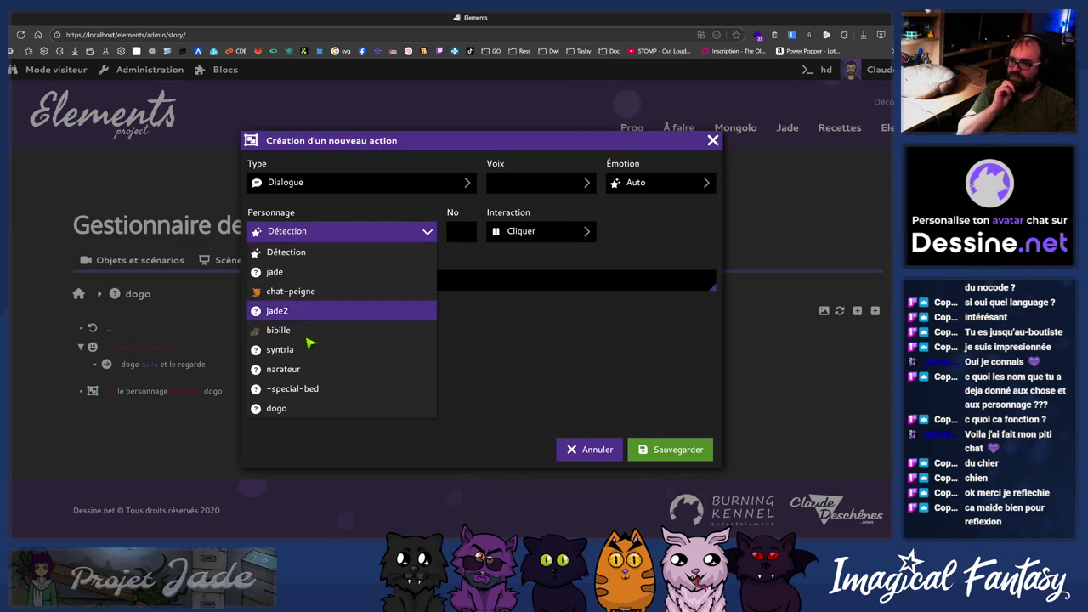
{"action": "left_click", "coordinate": [278, 408]}
{"action": "left_click", "coordinate": [315, 232]}
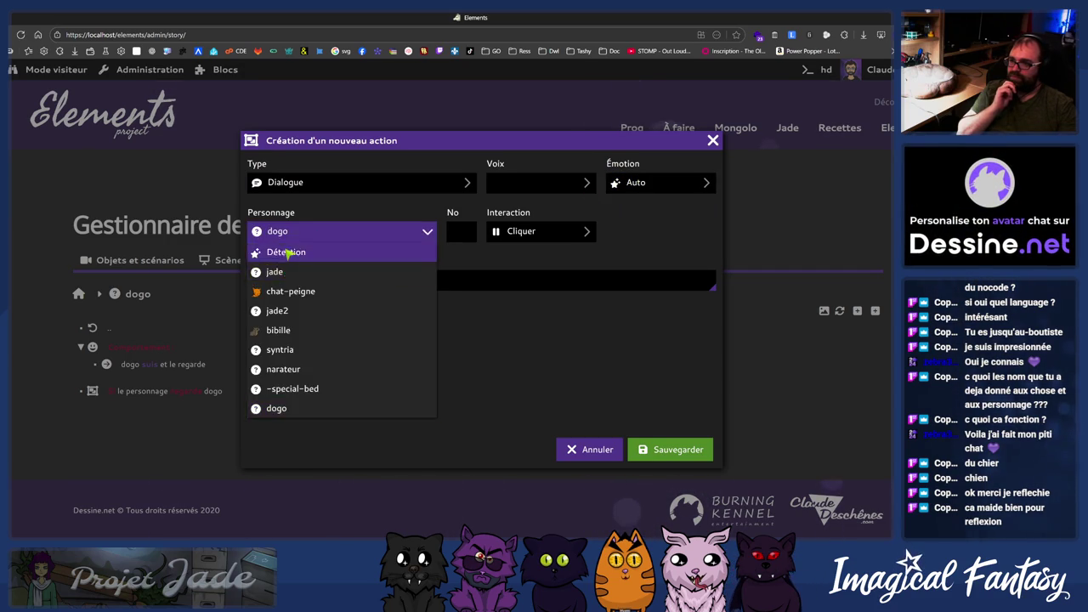
{"action": "left_click", "coordinate": [288, 252]}
{"action": "left_click", "coordinate": [432, 279]}
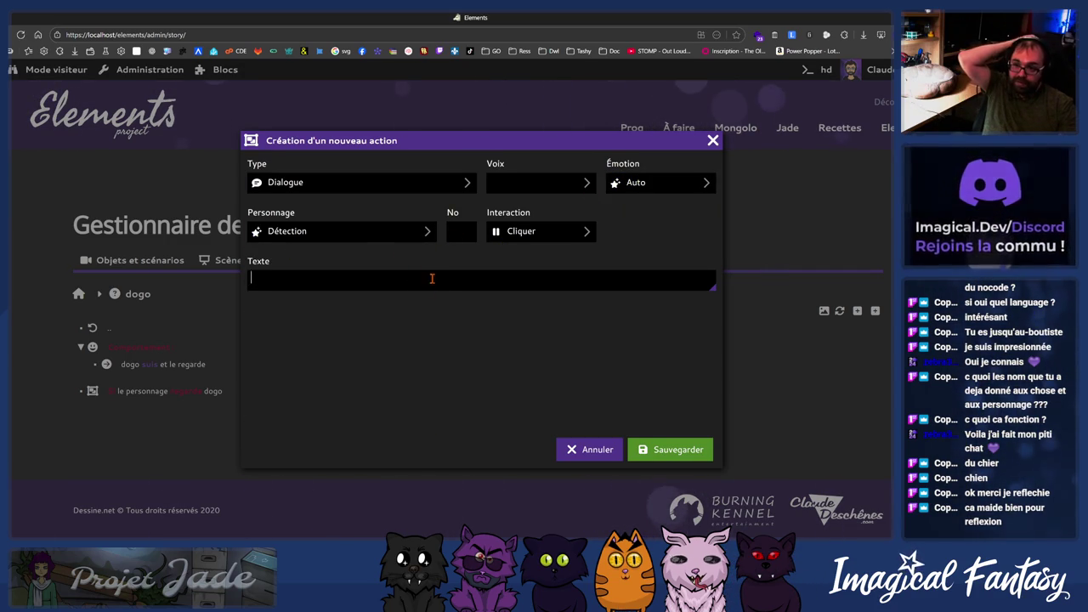
{"action": "left_click", "coordinate": [349, 233]}
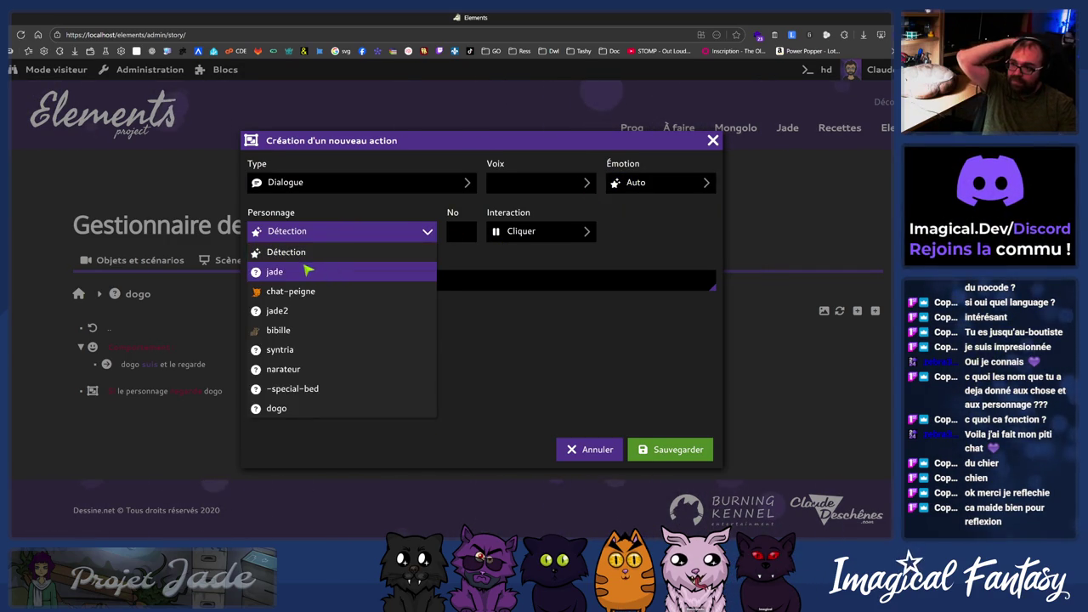
{"action": "left_click", "coordinate": [308, 408]}
- Write and save dogo's line 'Bonjour humain, je suis un chien d'assistance. Comment puis-je vous servir aujourd'hui ?'
{"action": "left_click", "coordinate": [419, 281]}
{"action": "type", "text": "Bonjour humain"}
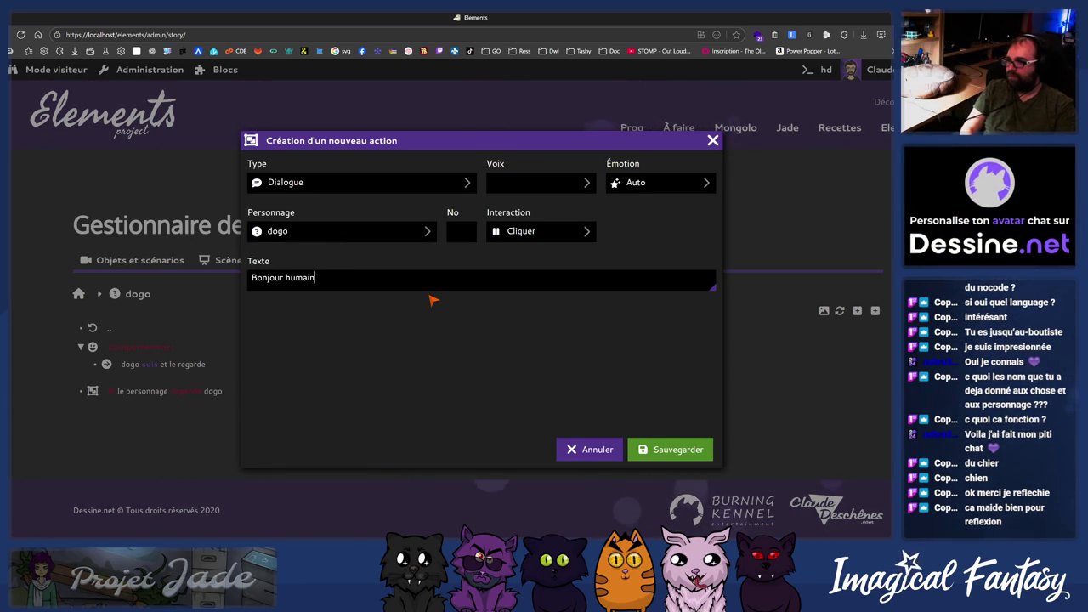
{"action": "type", "text": ", je suis un chien d'assistance"}
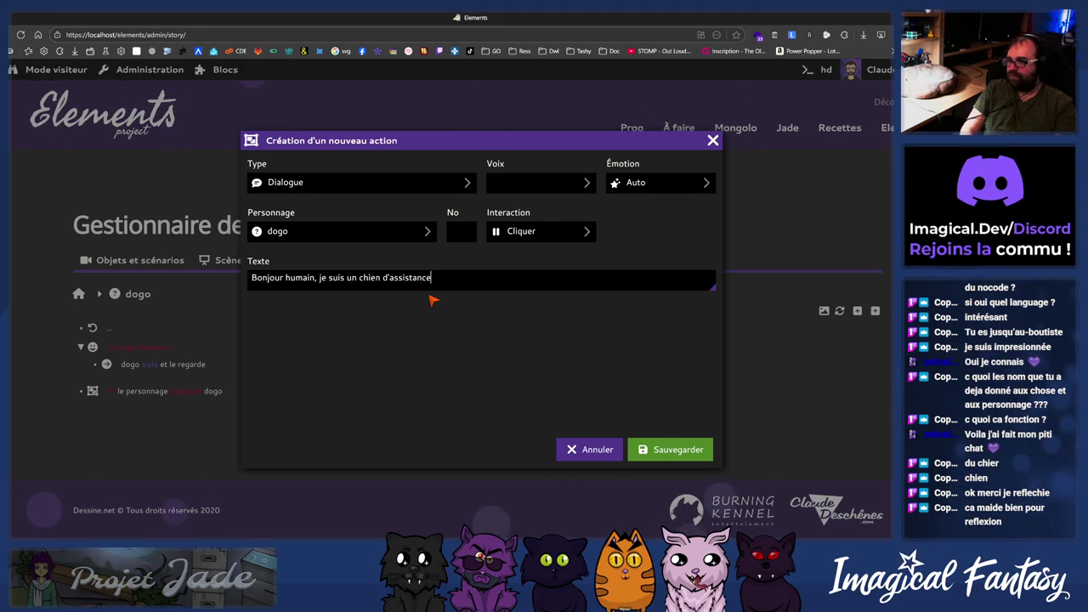
{"action": "type", "text": "."}
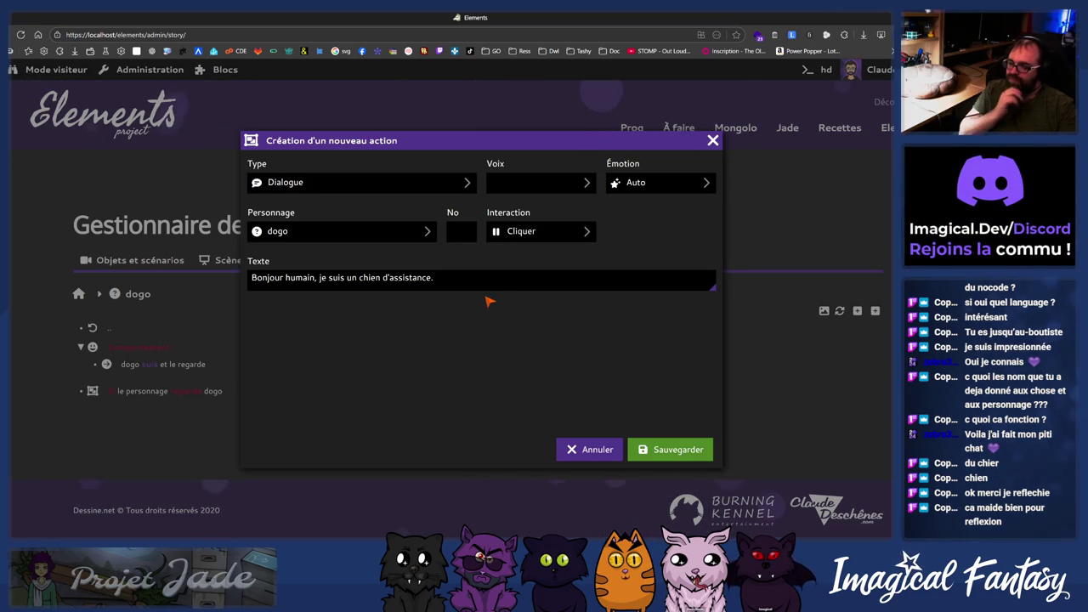
{"action": "type", "text": "omment puis-je vous servir aujourd'hu"}
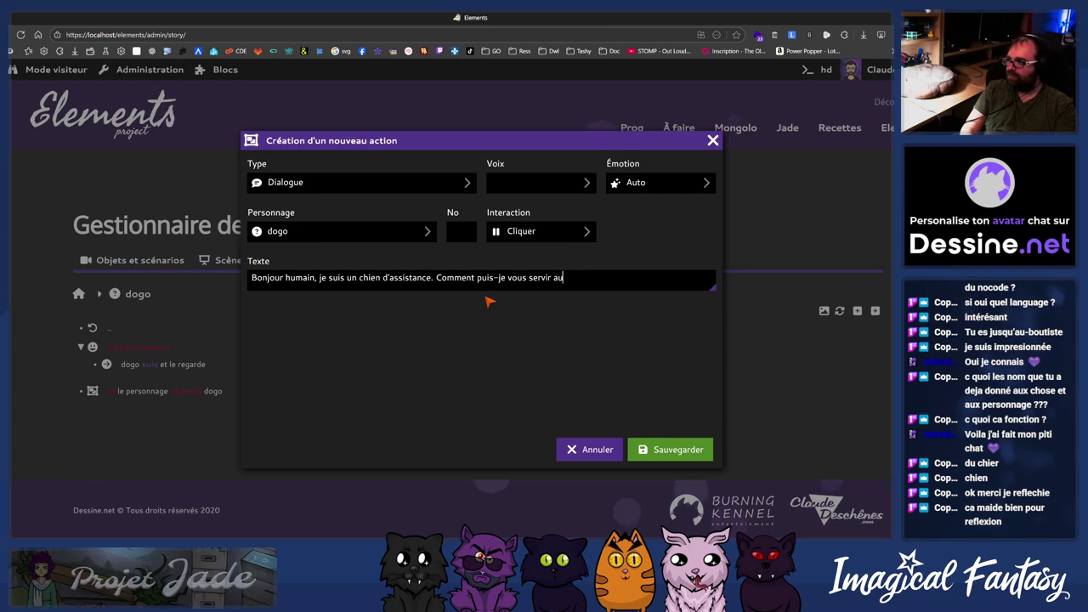
{"action": "type", "text": "i ?"}
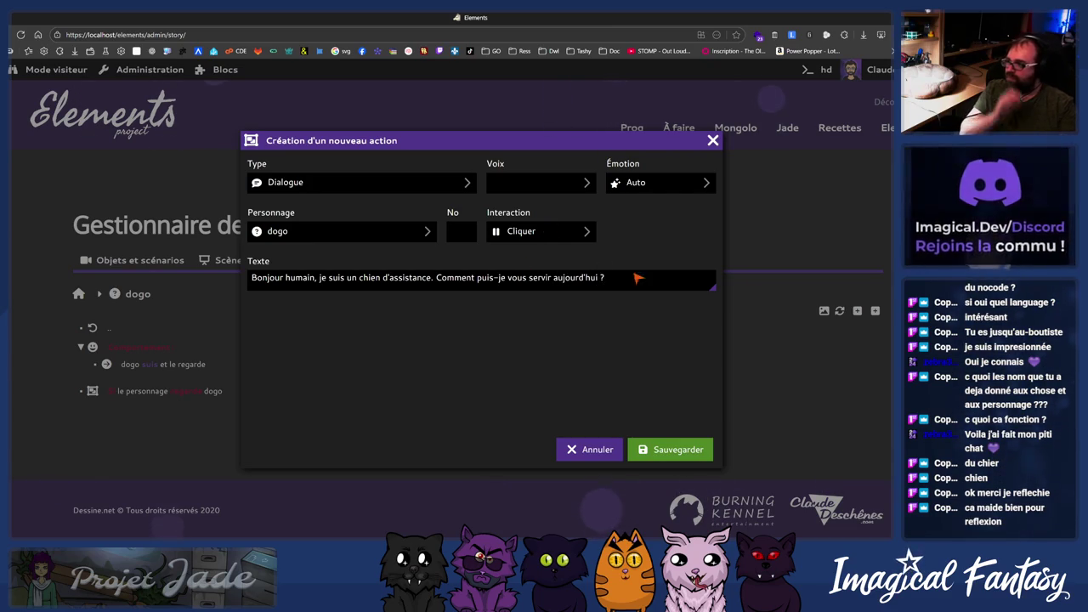
{"action": "left_click", "coordinate": [699, 450]}
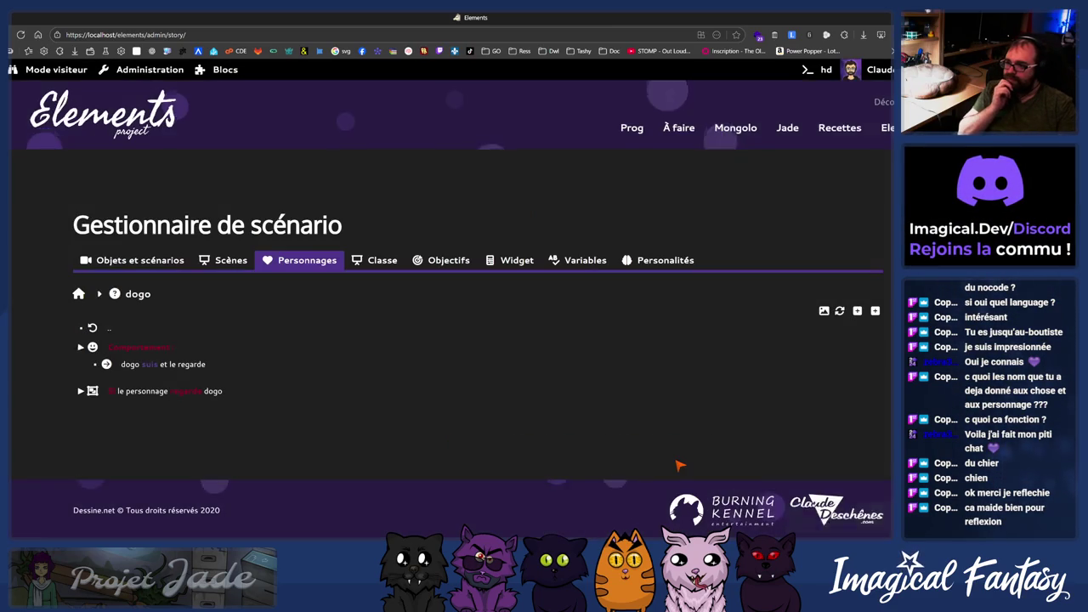
- Mark the looking-at condition as a dialogue, save it, and expand dogo's trigger block
{"action": "left_click", "coordinate": [163, 393]}
{"action": "left_click", "coordinate": [353, 191]}
{"action": "left_click", "coordinate": [548, 238]}
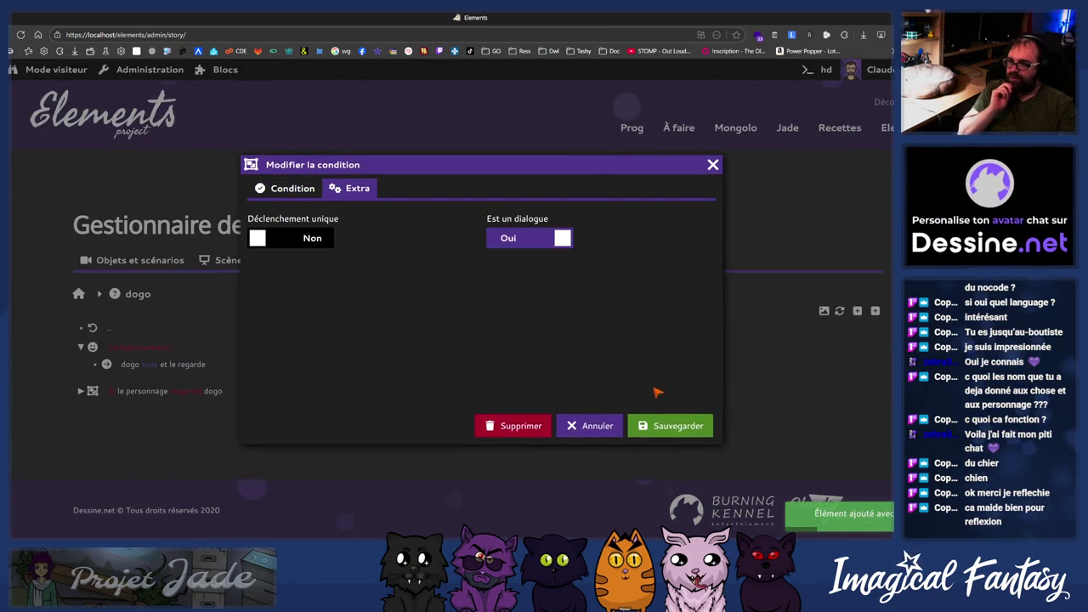
{"action": "left_click", "coordinate": [646, 425]}
{"action": "left_click", "coordinate": [81, 391]}
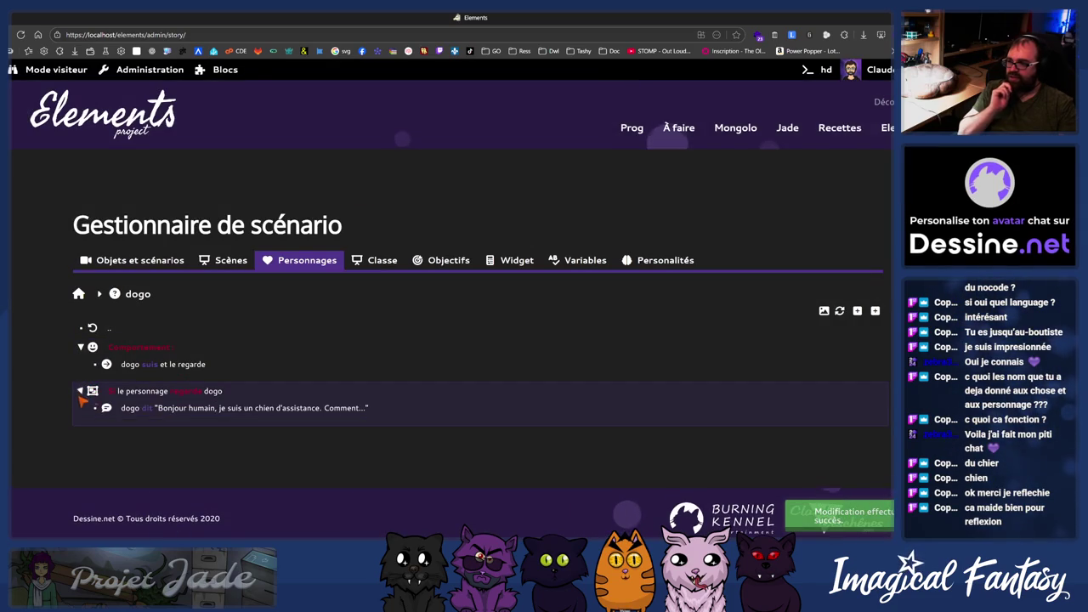
- Insert a new Question-type action into dogo's trigger block
{"action": "right_click", "coordinate": [141, 391]}
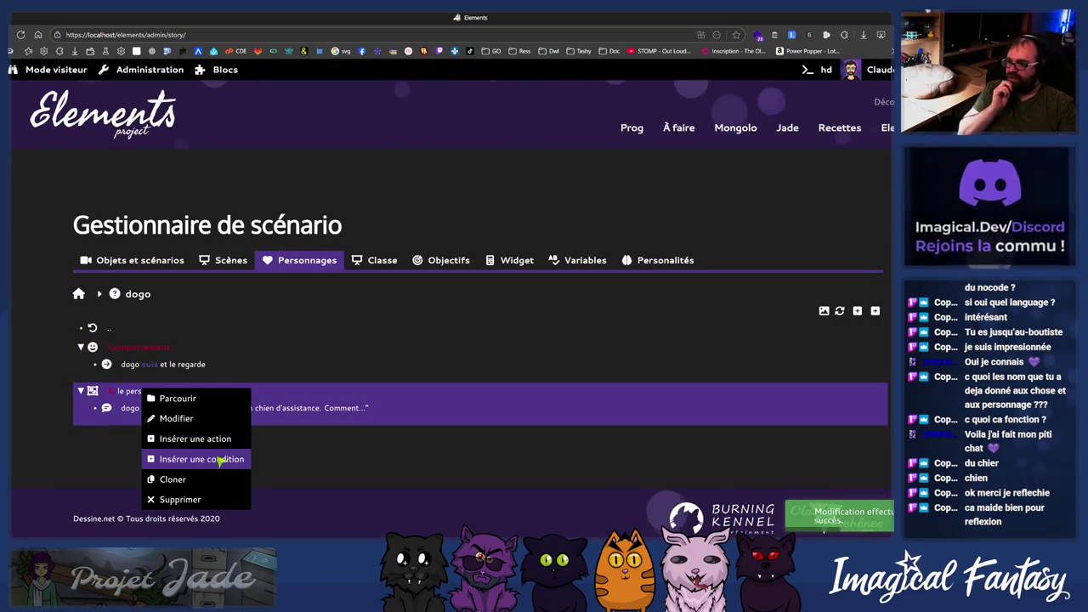
{"action": "left_click", "coordinate": [204, 438]}
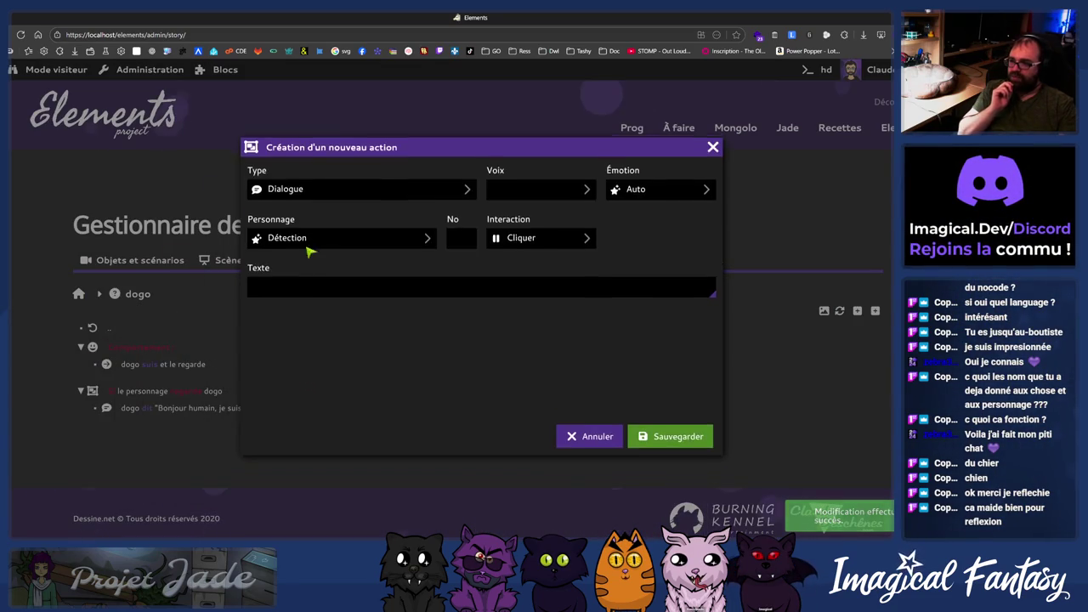
{"action": "left_click", "coordinate": [272, 181]}
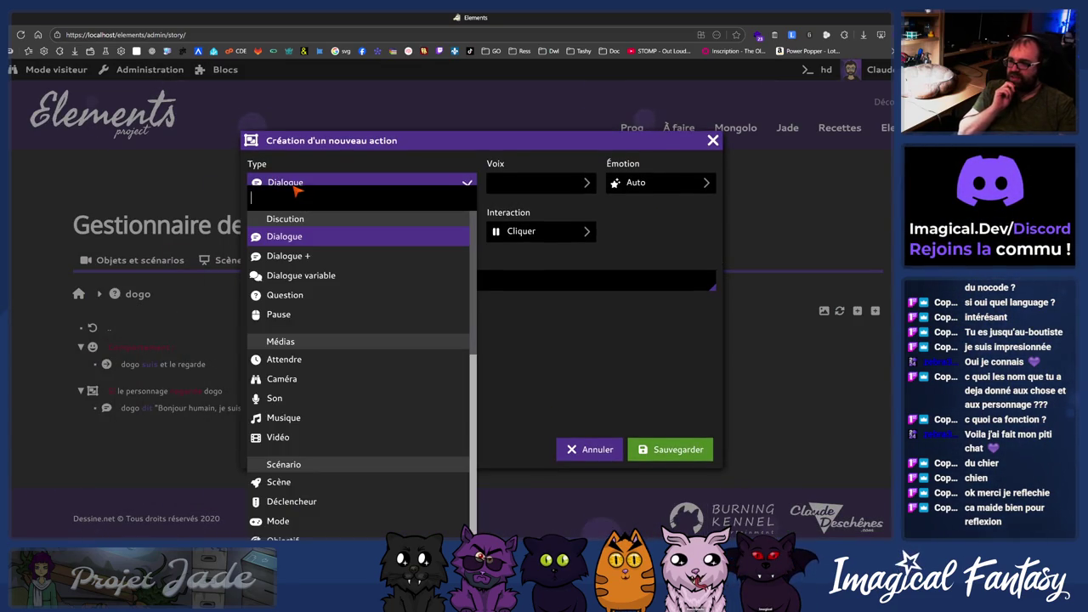
{"action": "left_click", "coordinate": [319, 292]}
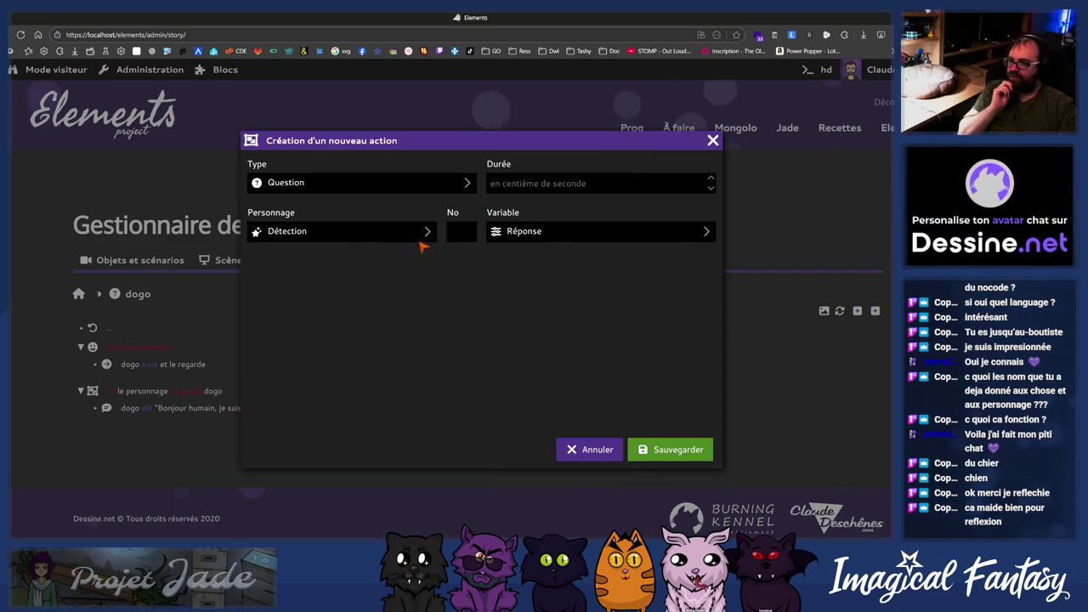
- Keep Détection and Réponse, save the question, and start adding its first response choice
{"action": "left_click", "coordinate": [374, 231]}
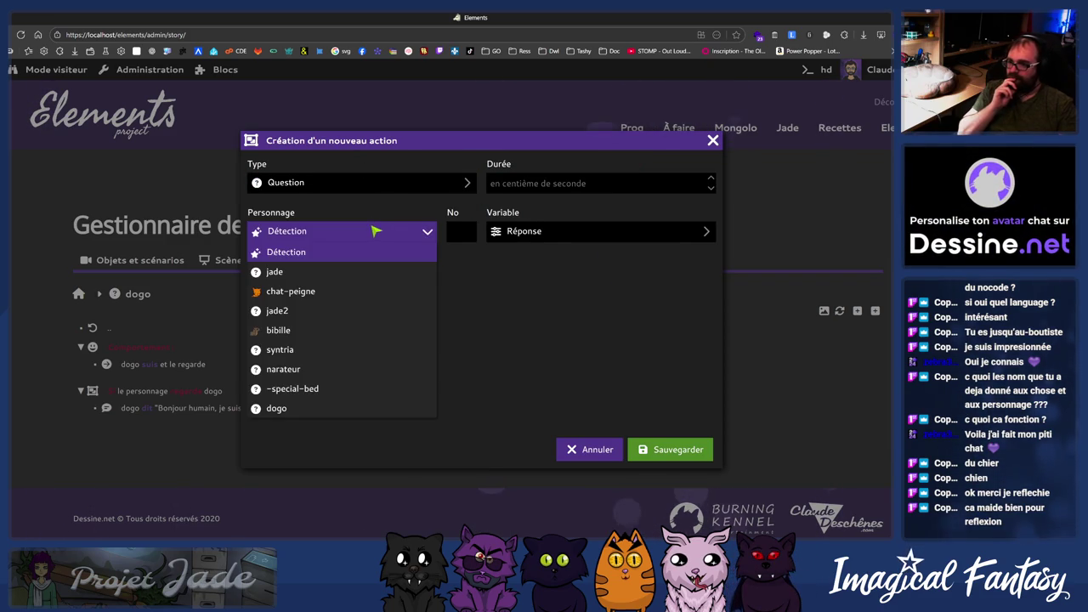
{"action": "left_click", "coordinate": [375, 231]}
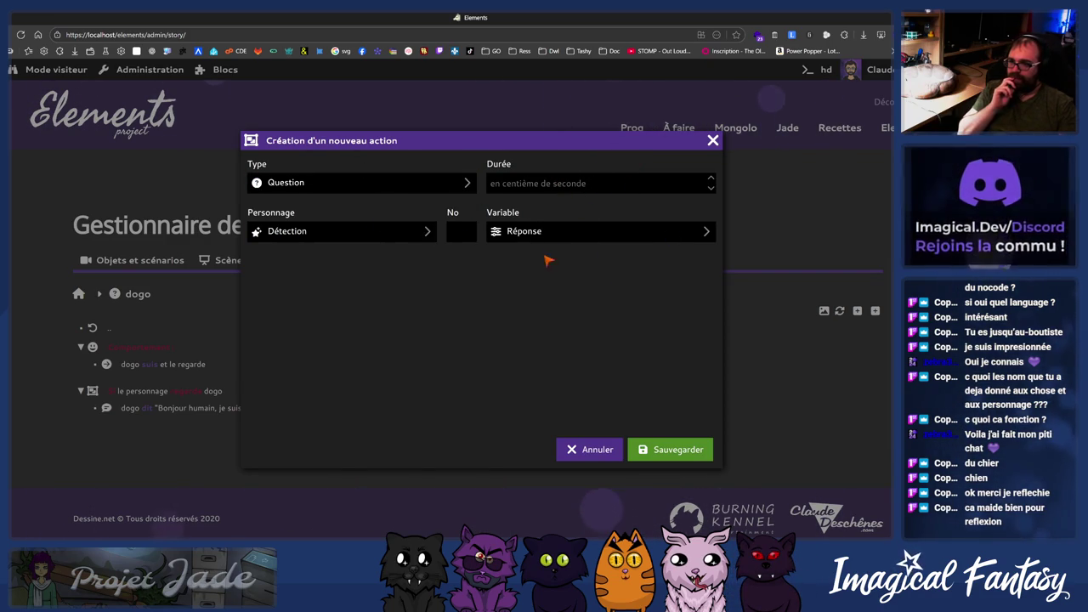
{"action": "left_click", "coordinate": [550, 230]}
{"action": "left_click", "coordinate": [458, 231]}
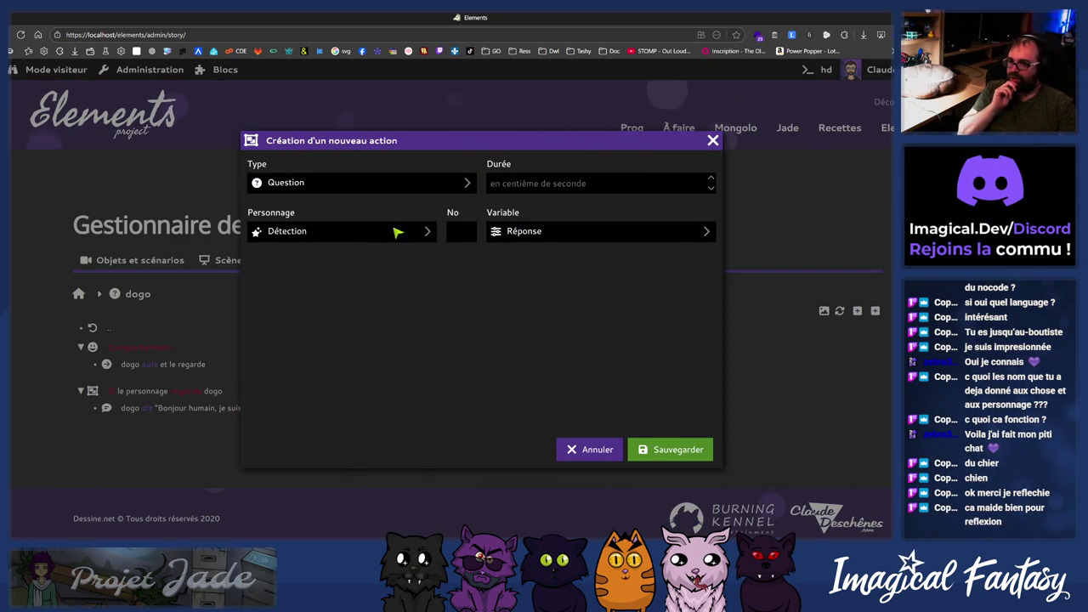
{"action": "left_click", "coordinate": [663, 449]}
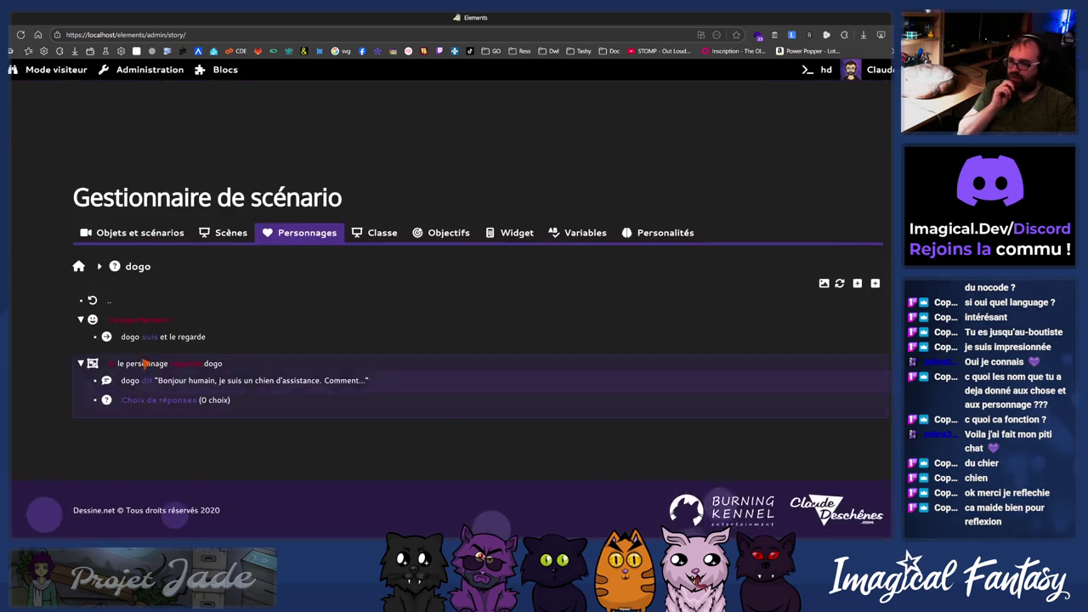
{"action": "left_click", "coordinate": [169, 406]}
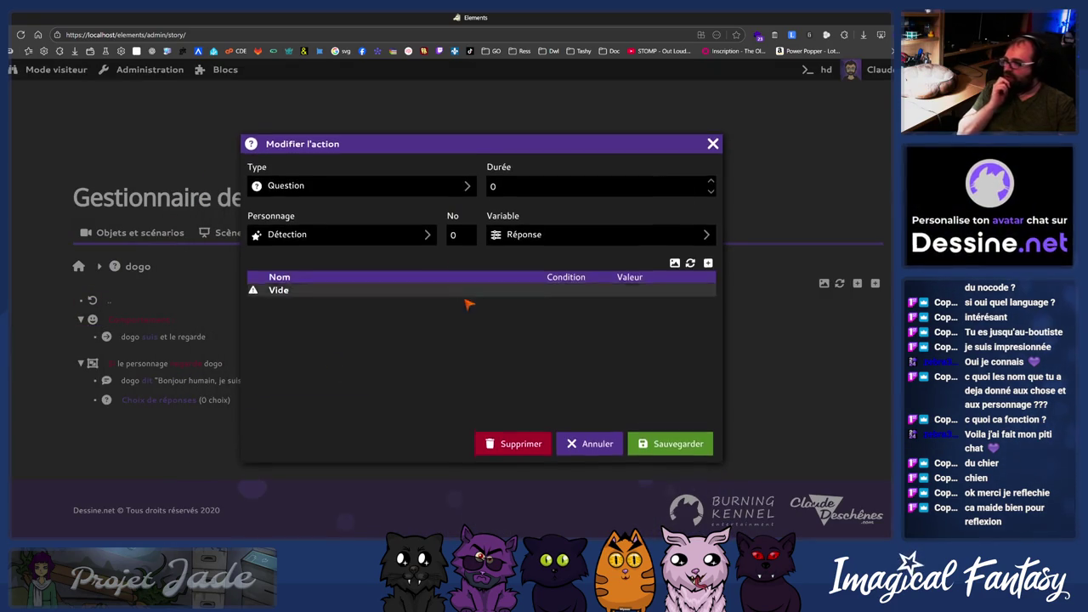
{"action": "left_click", "coordinate": [708, 260]}
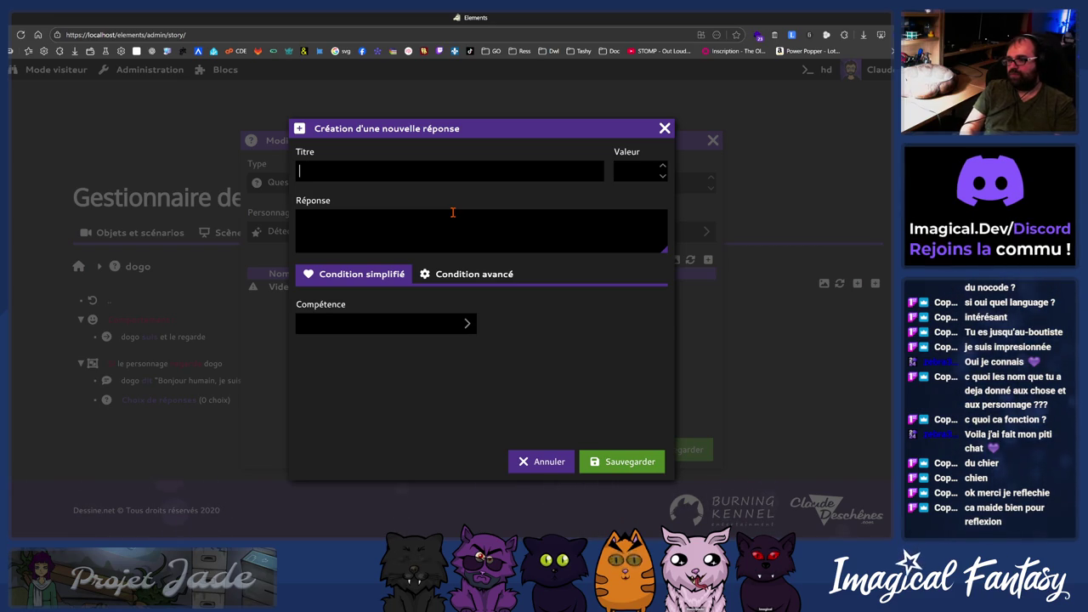
- Save the choice 'Où suis-je ?' with a reply about waking up here without knowing why
{"action": "type", "text": "Où suis-je"}
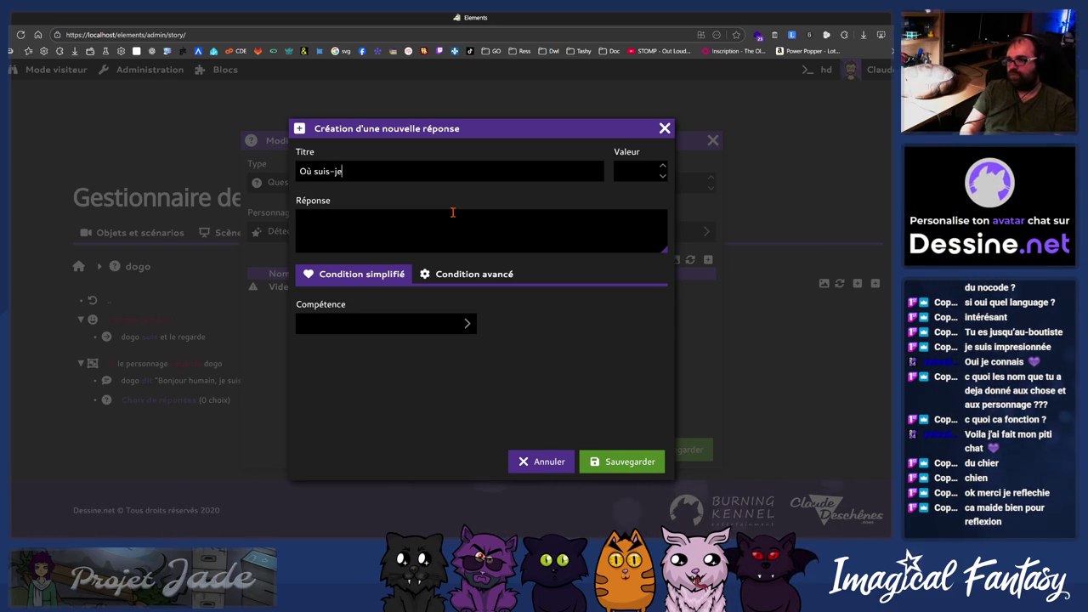
{"action": "left_click", "coordinate": [453, 212]}
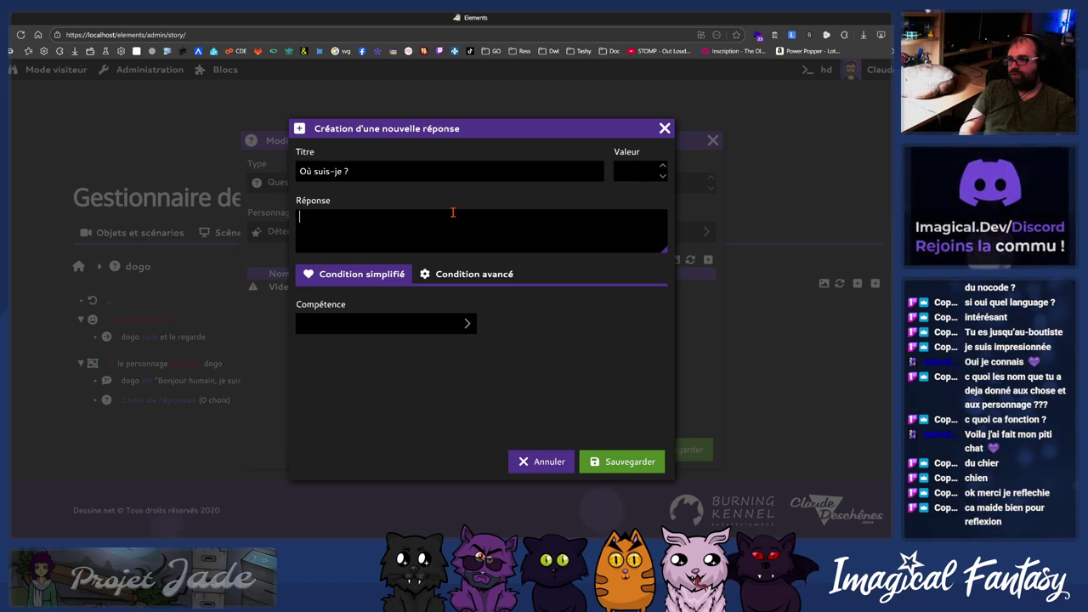
{"action": "type", "text": "Je me suis r"}
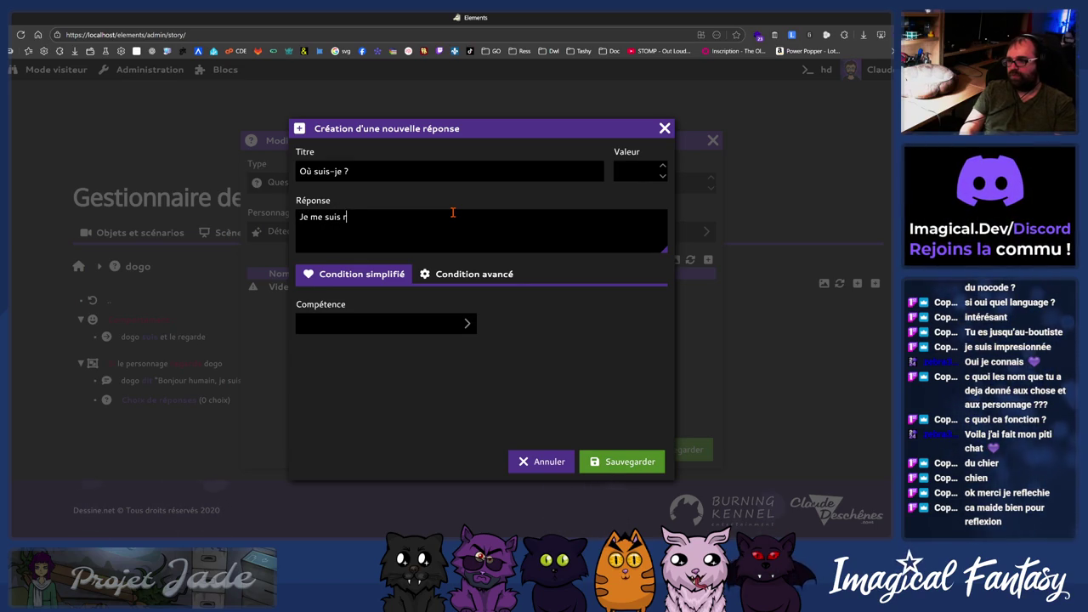
{"action": "type", "text": "éveillé ici, mais je ne sais"}
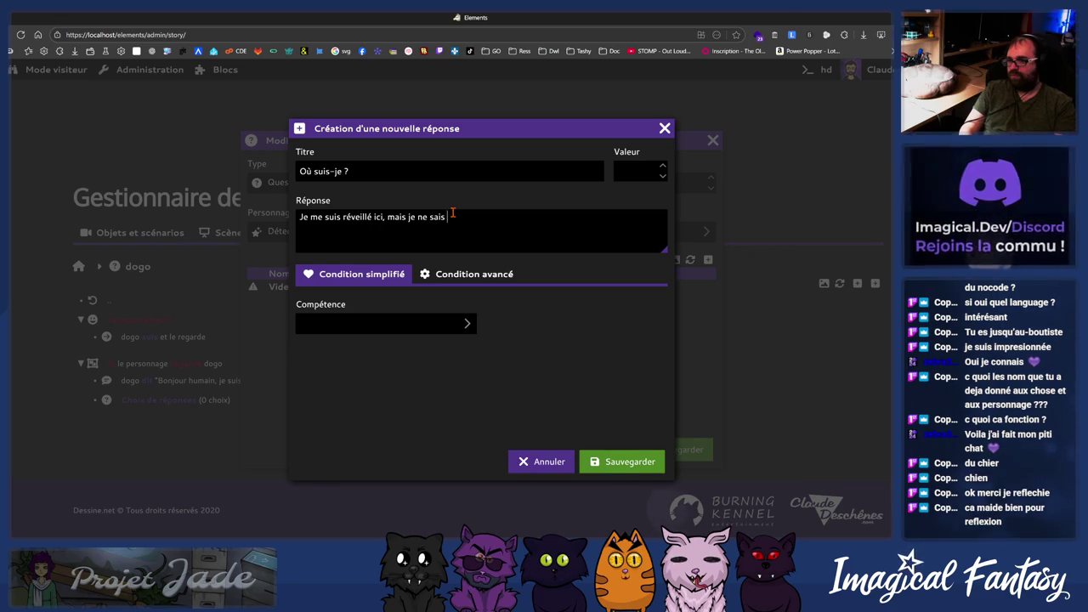
{"action": "type", "text": "lu"}
{"action": "key", "text": "BackSpace"}
{"action": "key", "text": "BackSpace"}
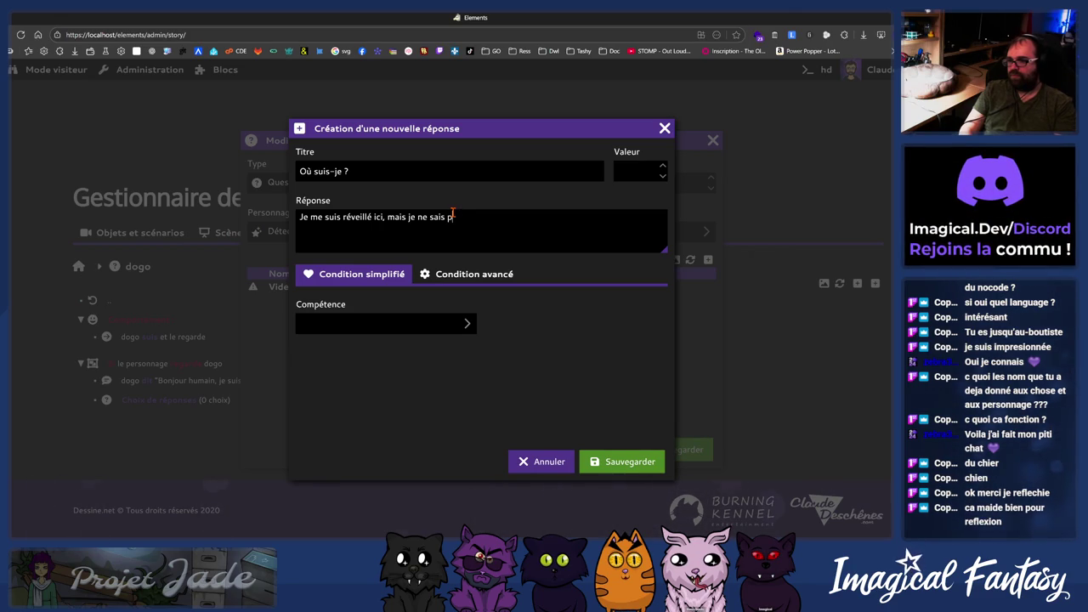
{"action": "type", "text": "pourquoi, ou est-ce que je suis"}
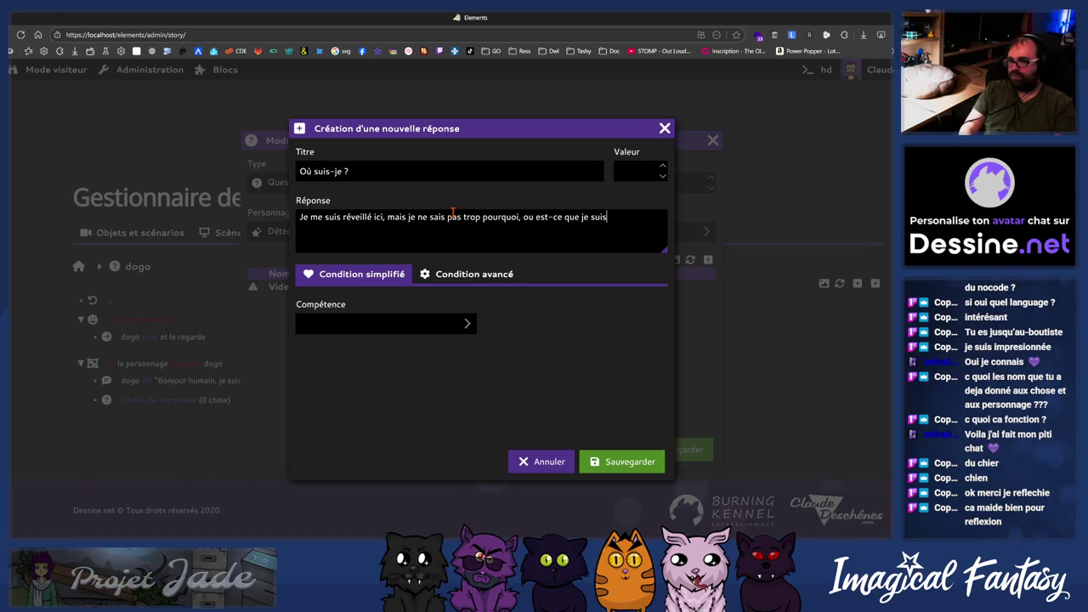
{"action": "type", "text": " ?"}
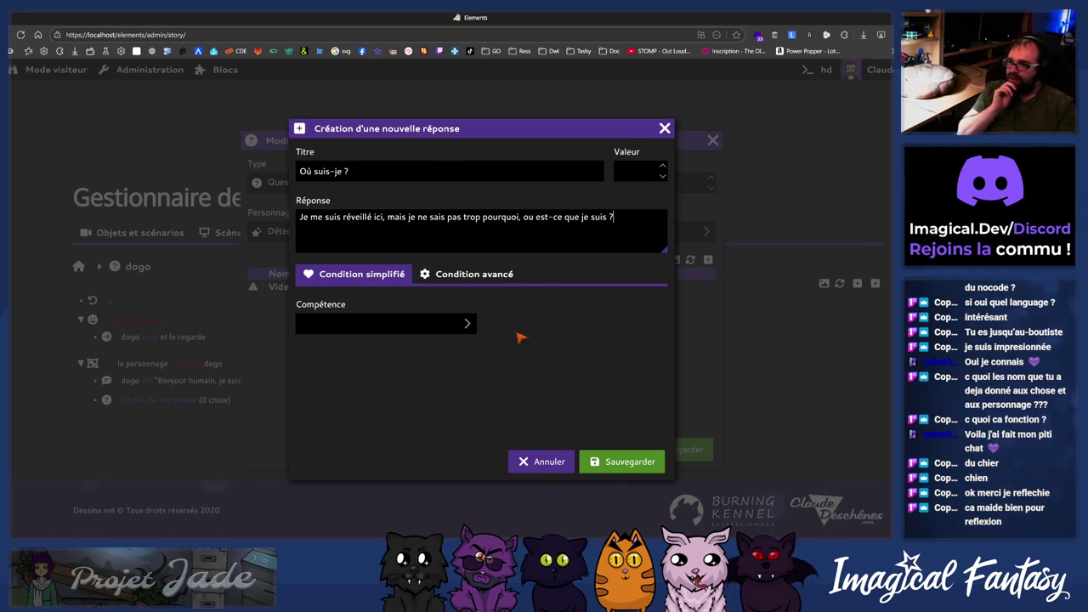
{"action": "left_click", "coordinate": [625, 462]}
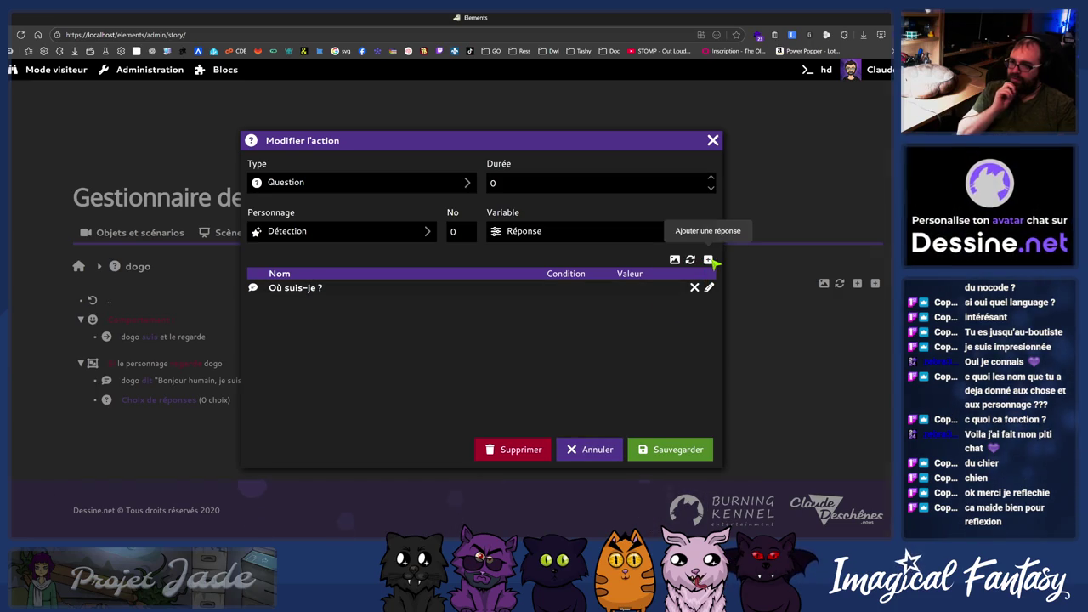
{"action": "left_click", "coordinate": [709, 260]}
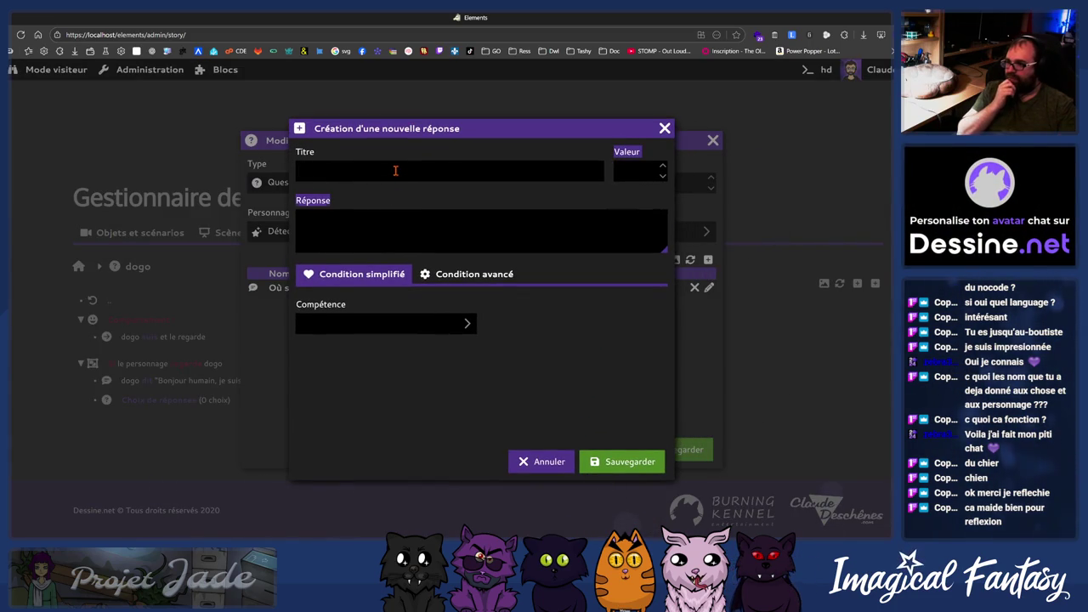
- Save the choice 'Tu veux jouer ?' with dogo offering to play together as a good companion
{"action": "left_click_drag", "start_coordinate": [471, 132], "coordinate": [664, 164]}
{"action": "left_click", "coordinate": [573, 202]}
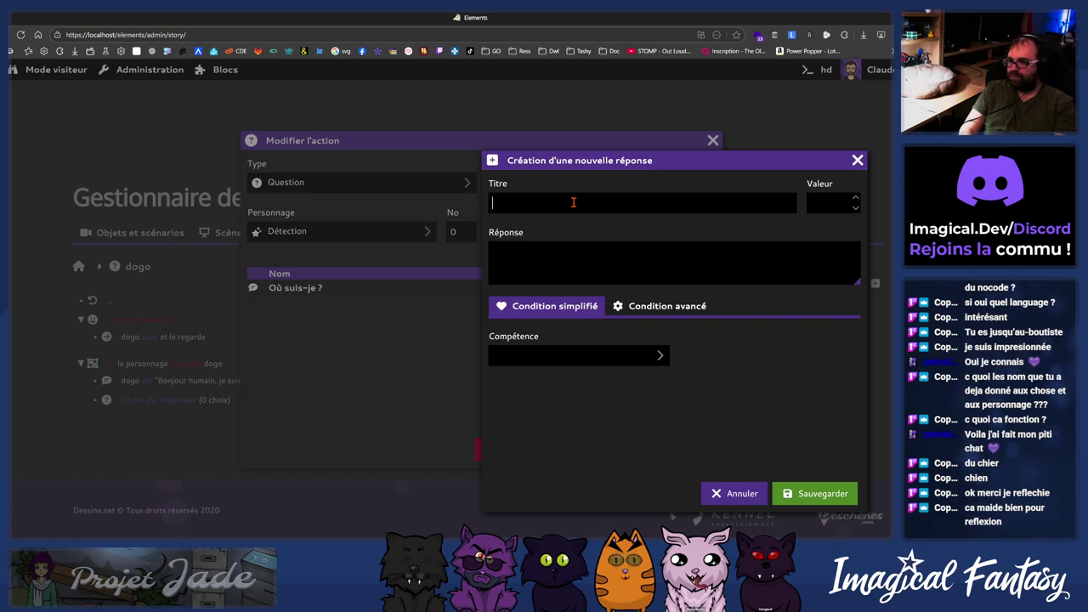
{"action": "type", "text": "Tu veux jouer ?"}
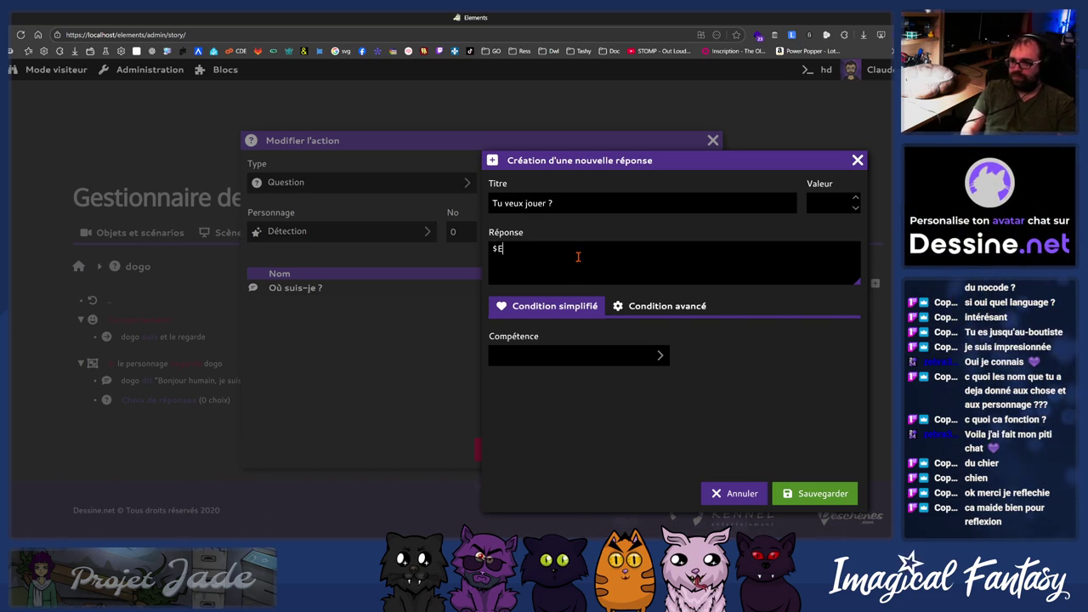
{"action": "type", "text": " tant que c"}
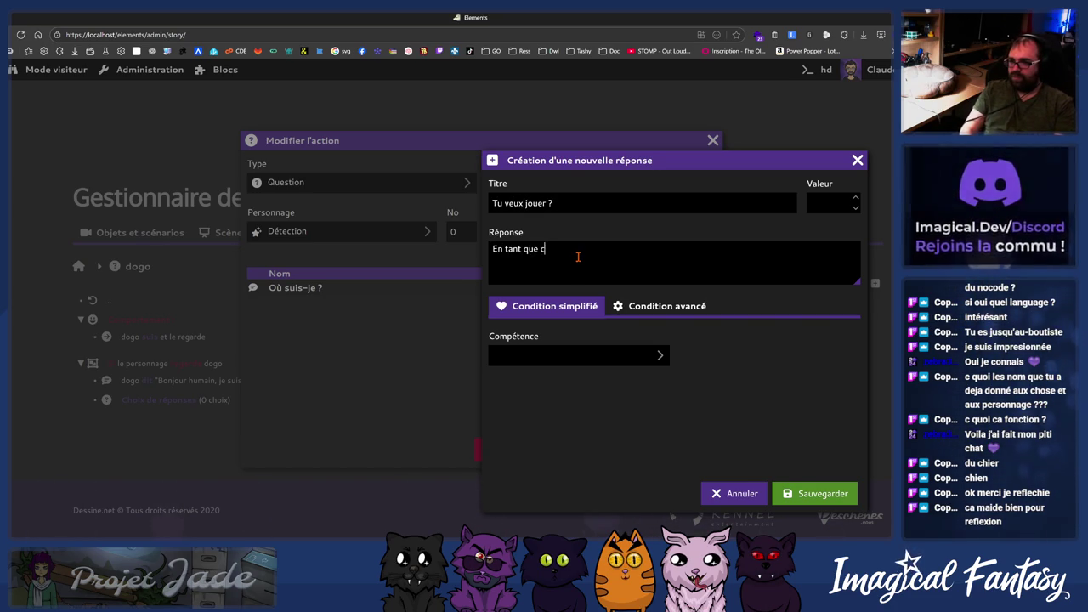
{"action": "type", "text": "hien, tu as le devo"}
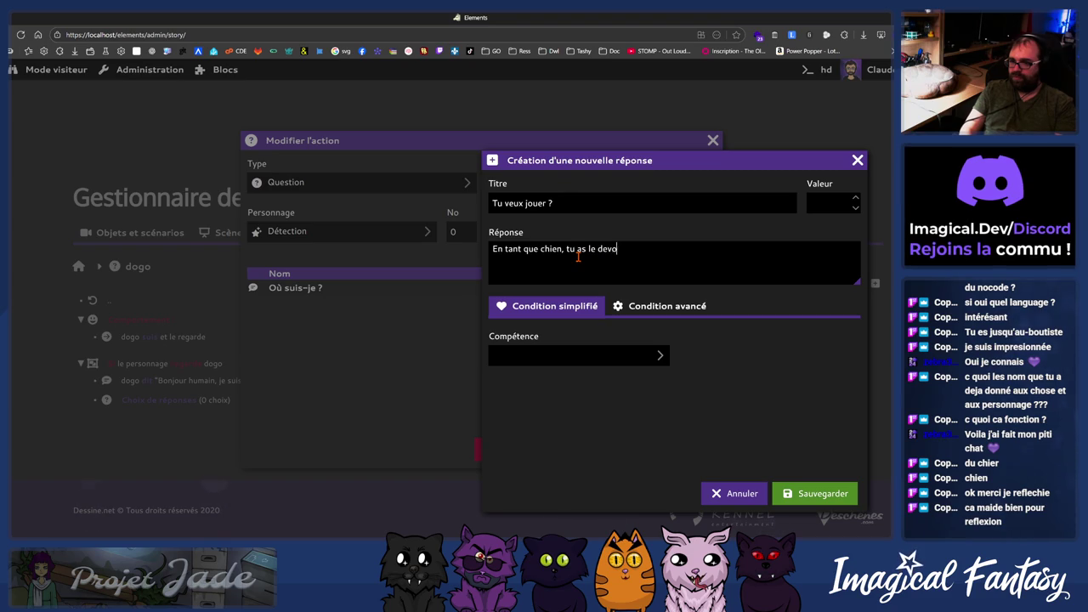
{"action": "type", "text": "divertir, souhaite tu "}
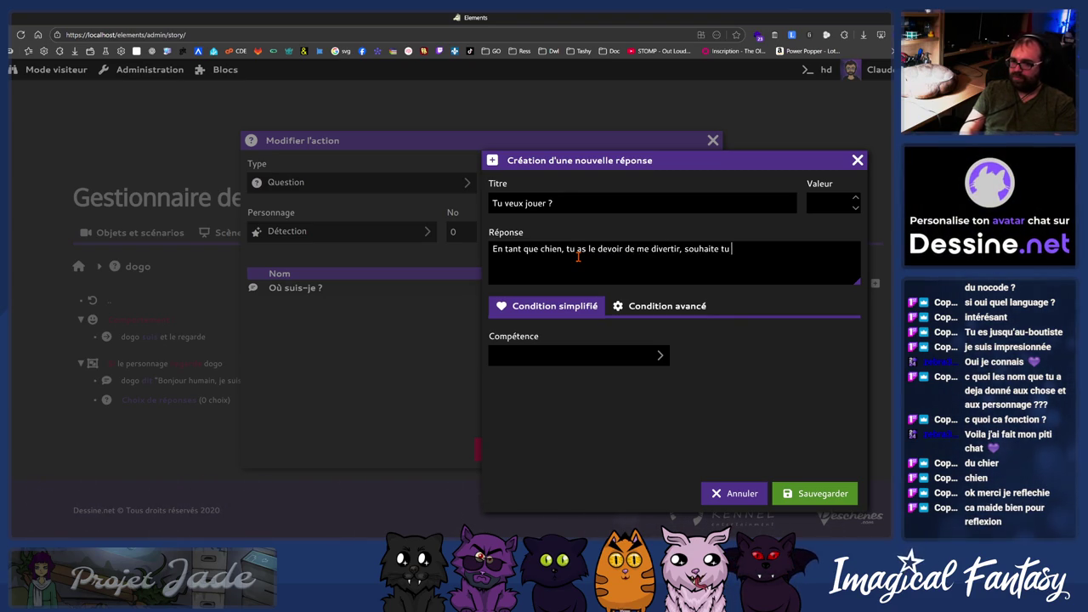
{"action": "type", "text": "que l'on jouent "}
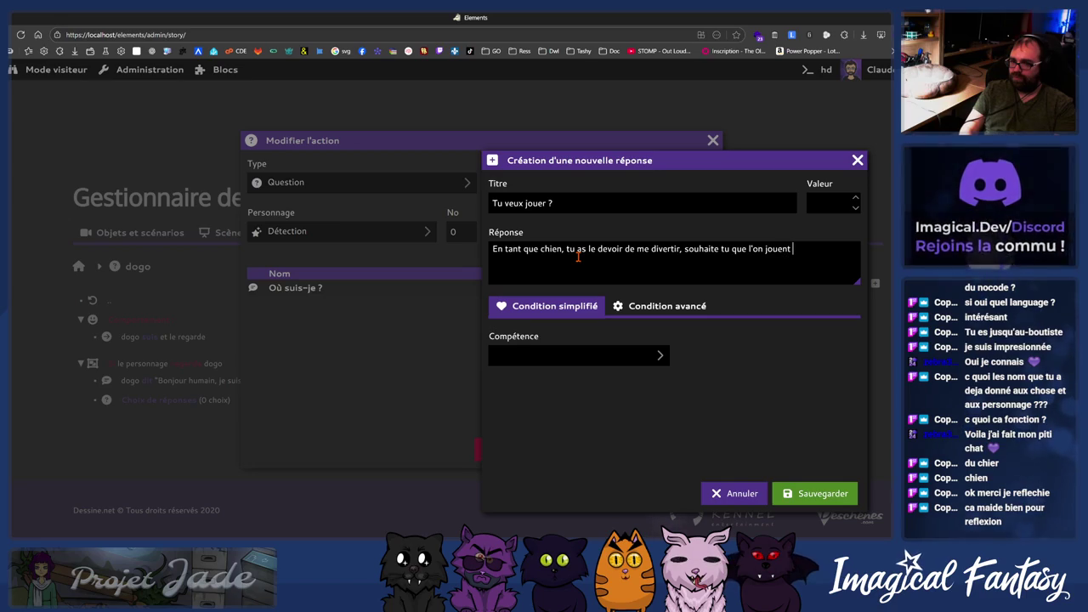
{"action": "type", "text": "ensemble "}
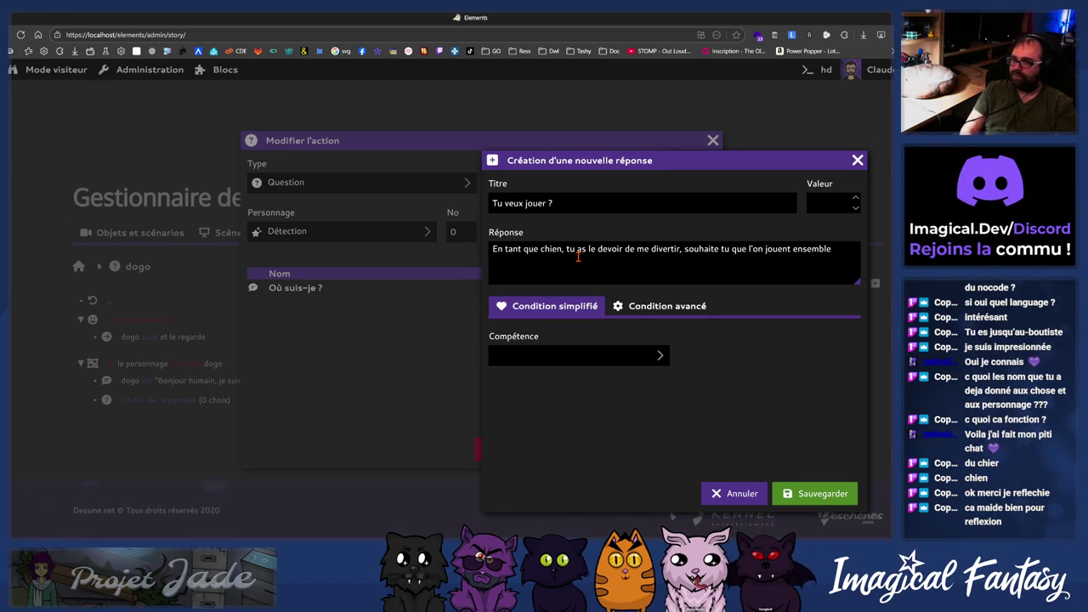
{"action": "type", "text": " bon compagnon canin ?"}
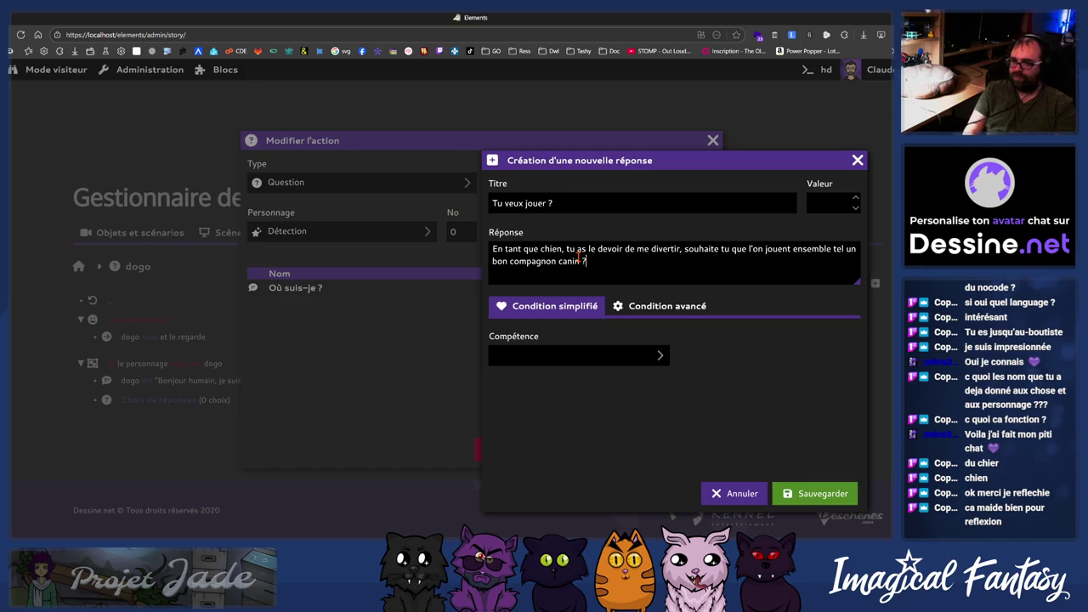
{"action": "left_click", "coordinate": [840, 493]}
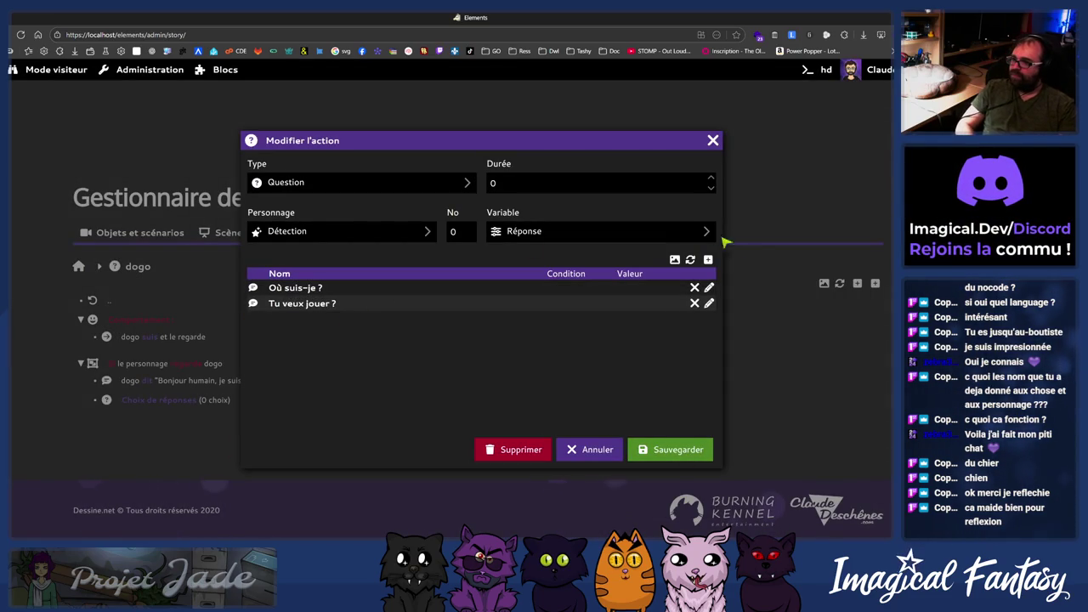
- Add the confused-reply choice 'Qu'est-ce qui s'est passé ?' and save the three-choice question
{"action": "left_click", "coordinate": [709, 260]}
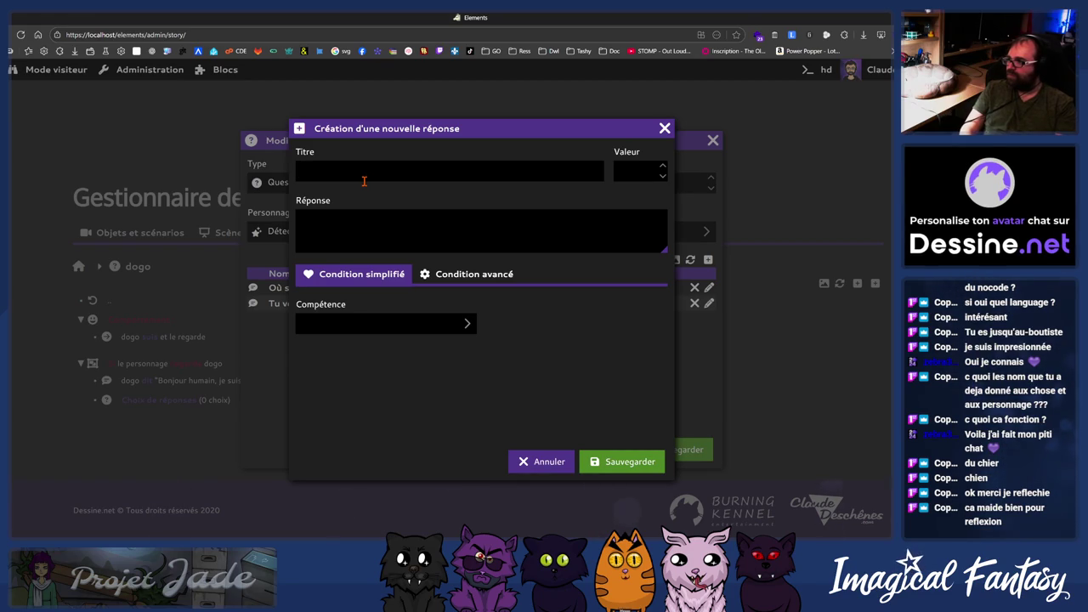
{"action": "type", "text": "Informations"}
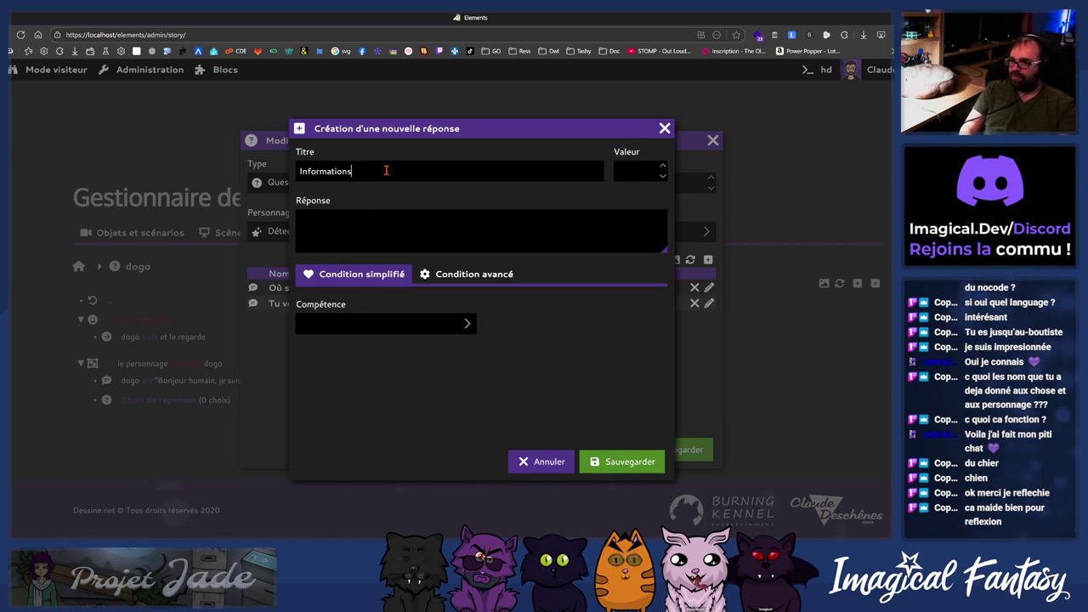
{"action": "key", "text": "ctrl+a"}
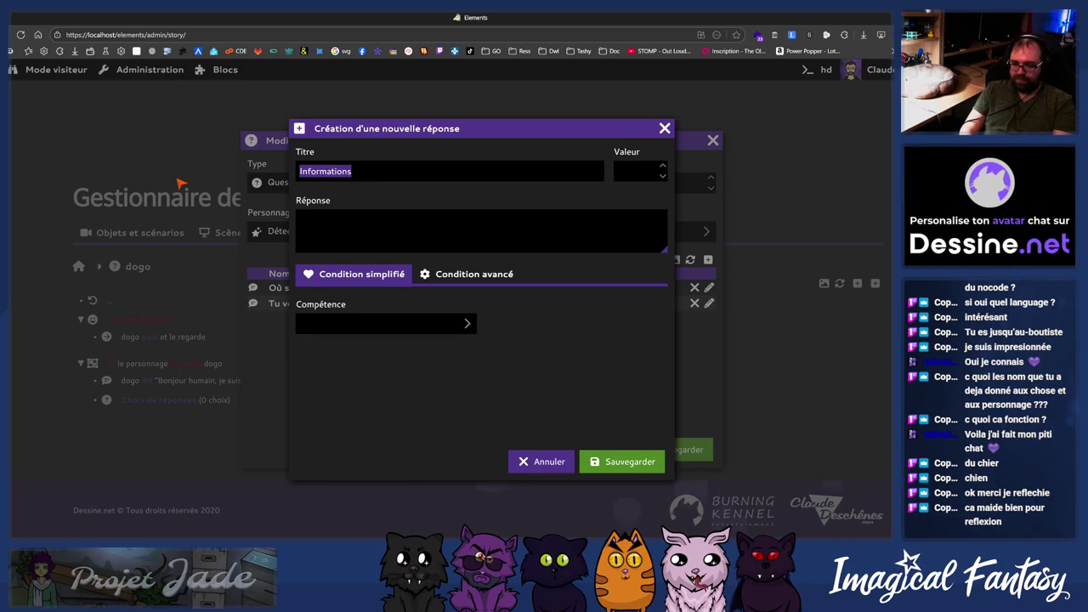
{"action": "type", "text": "Qu'est-ce qui s"}
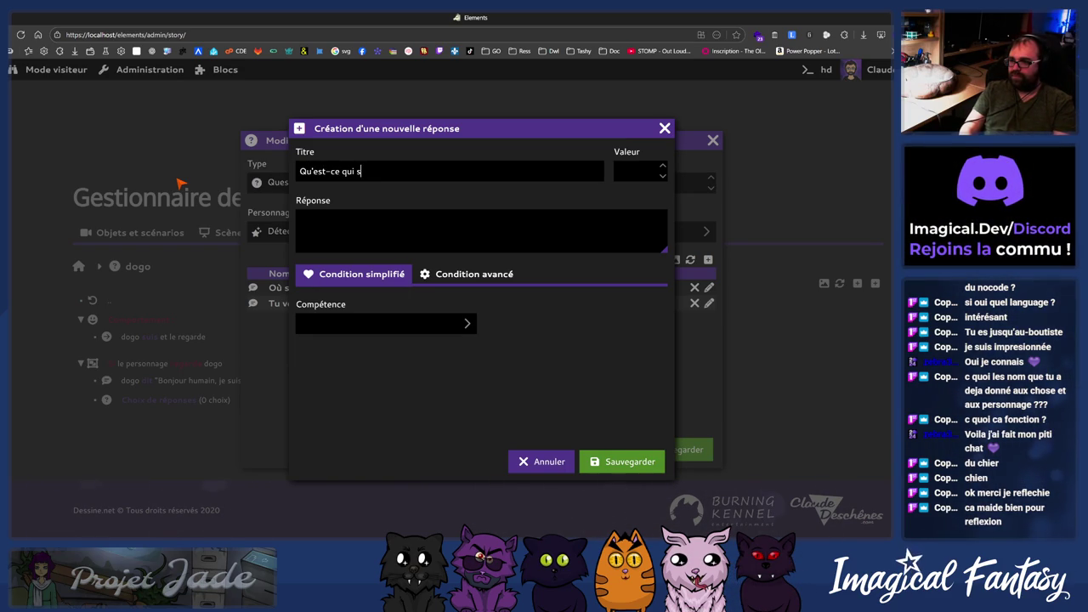
{"action": "type", "text": " passé ?"}
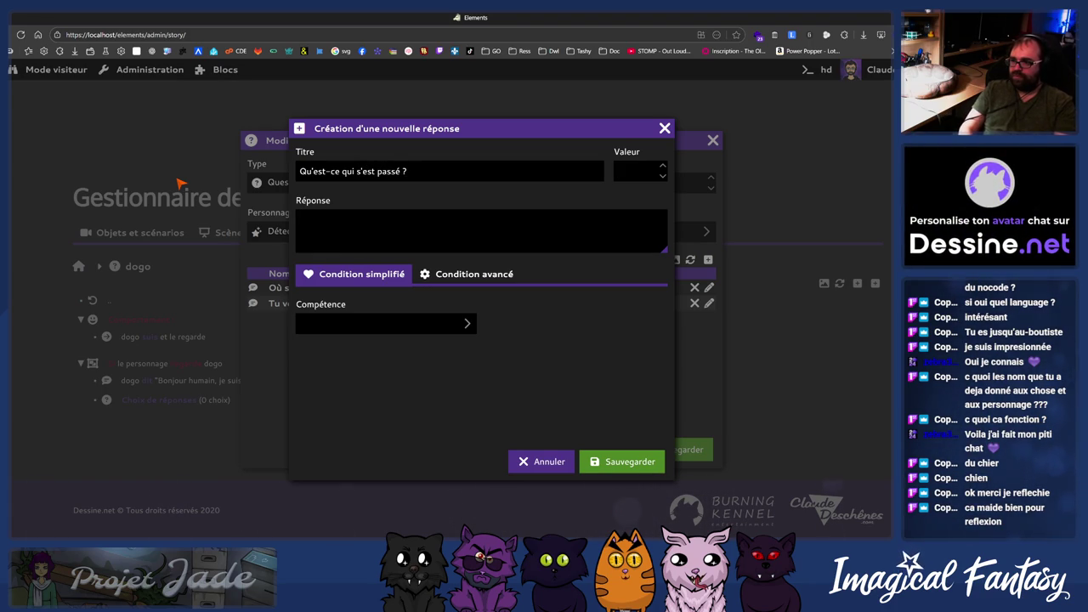
{"action": "type", "text": "uis conf"}
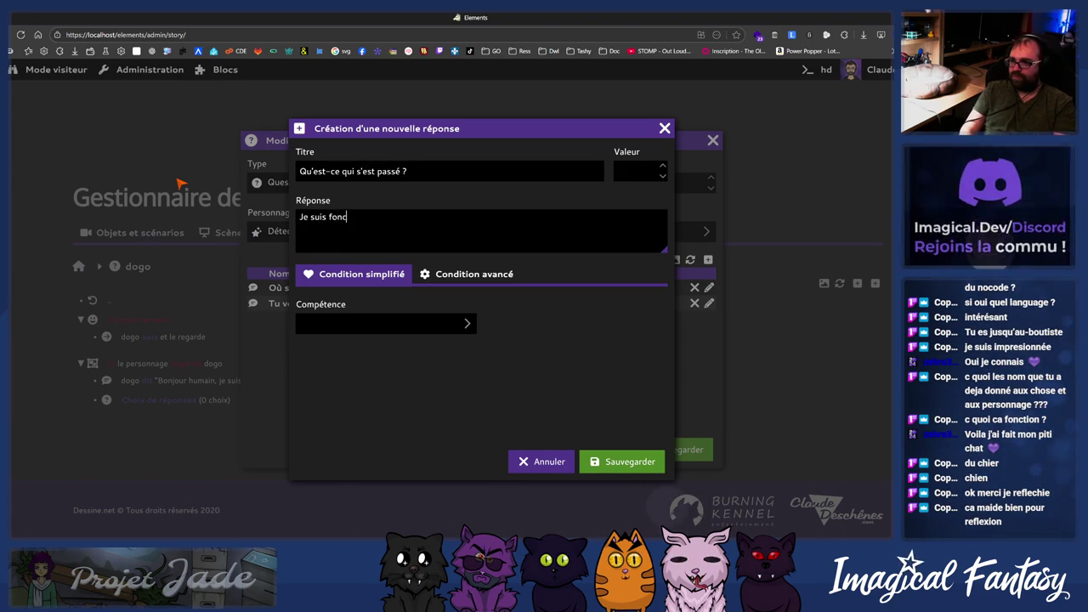
{"action": "type", "text": "use, pourrais-tu me"}
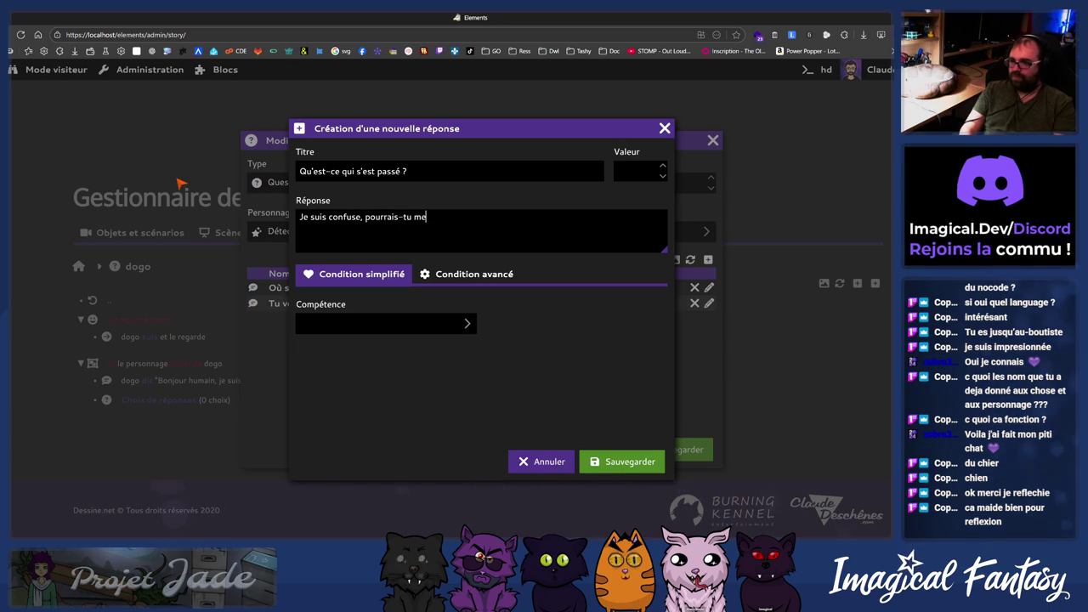
{"action": "key", "text": "BackSpace"}
{"action": "type", "text": "'expliquer ce qui s'est passé ?"}
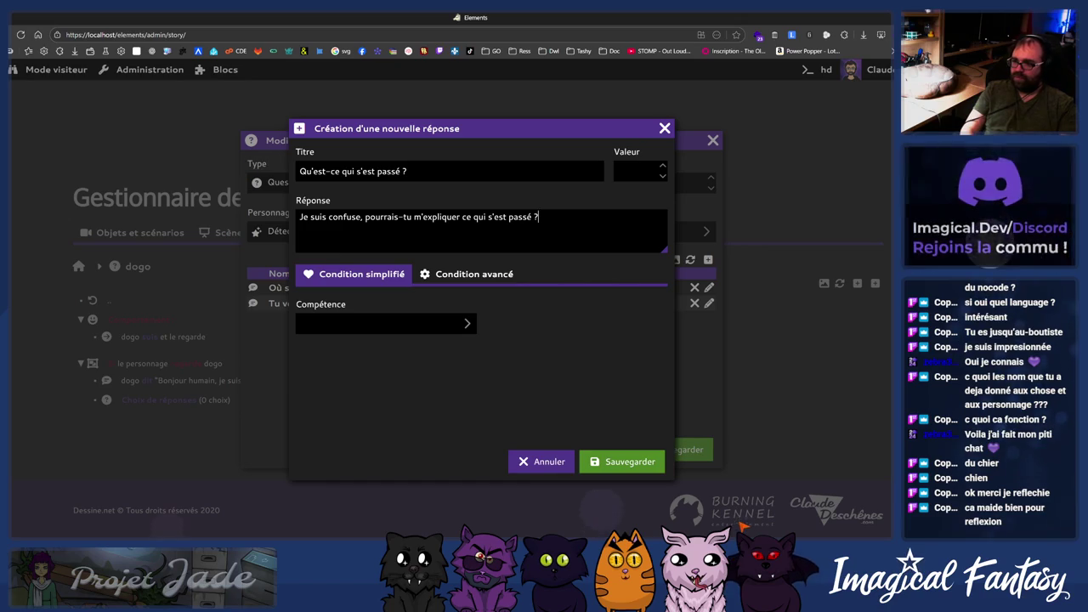
{"action": "left_click", "coordinate": [633, 463]}
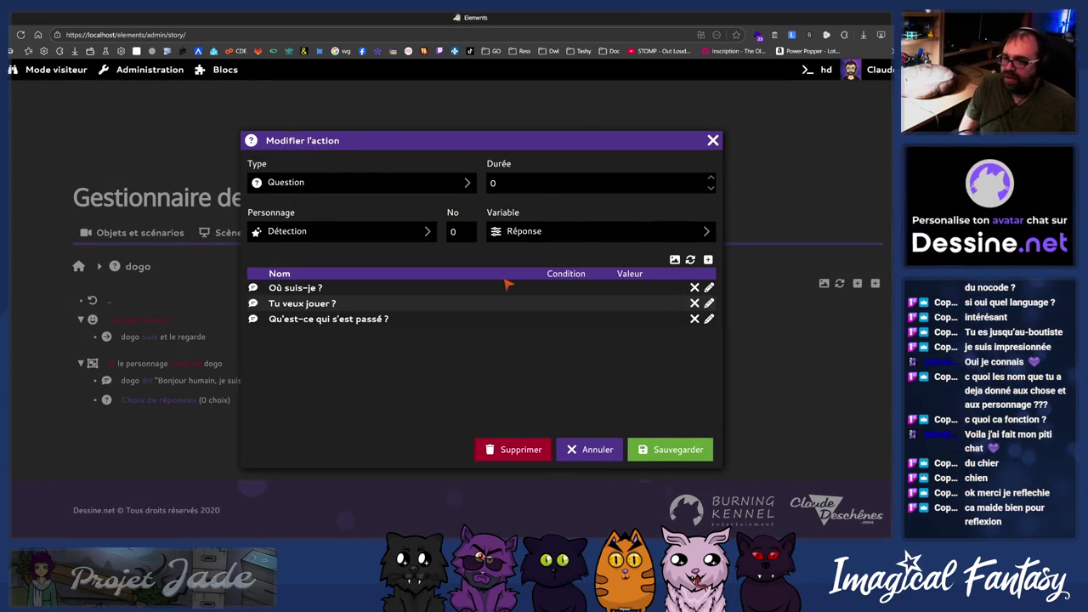
{"action": "left_click", "coordinate": [680, 451]}
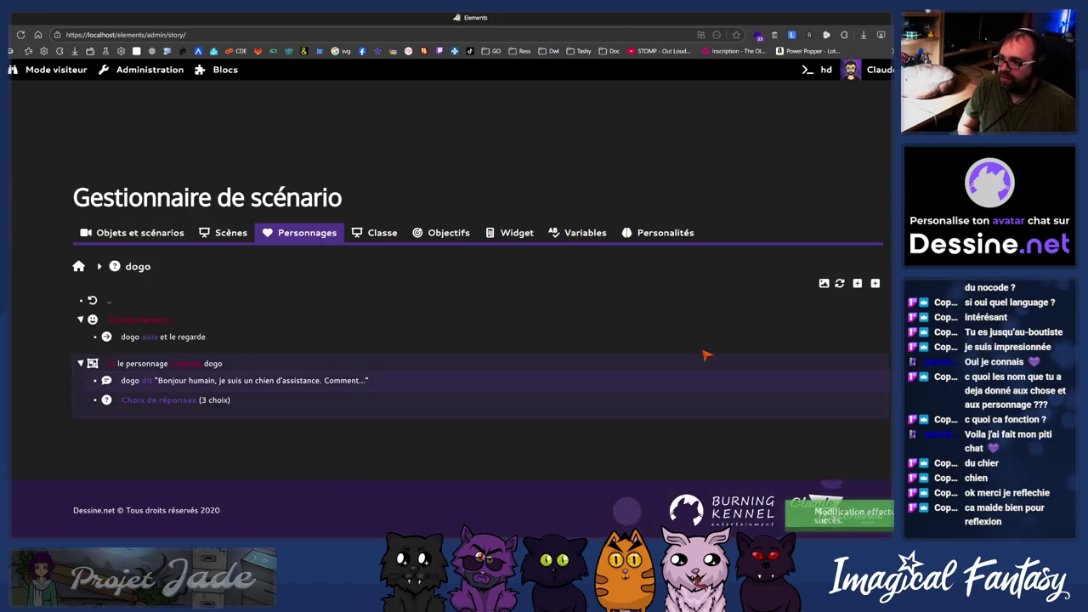
- Export the scenario data from Objets et scénarios and close the Exporter dialog
{"action": "left_click", "coordinate": [840, 283]}
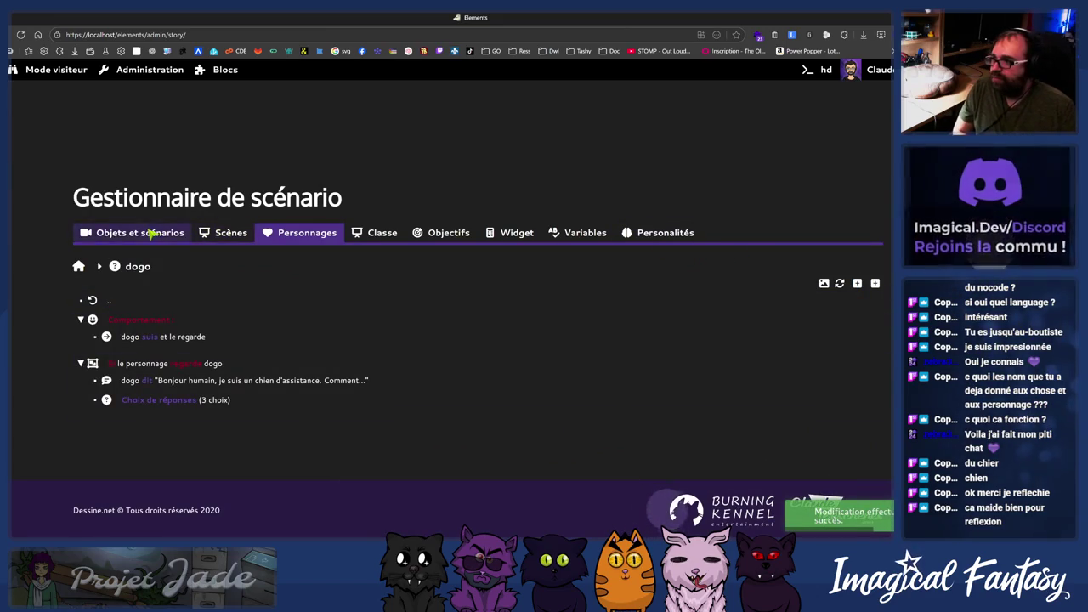
{"action": "left_click", "coordinate": [839, 284]}
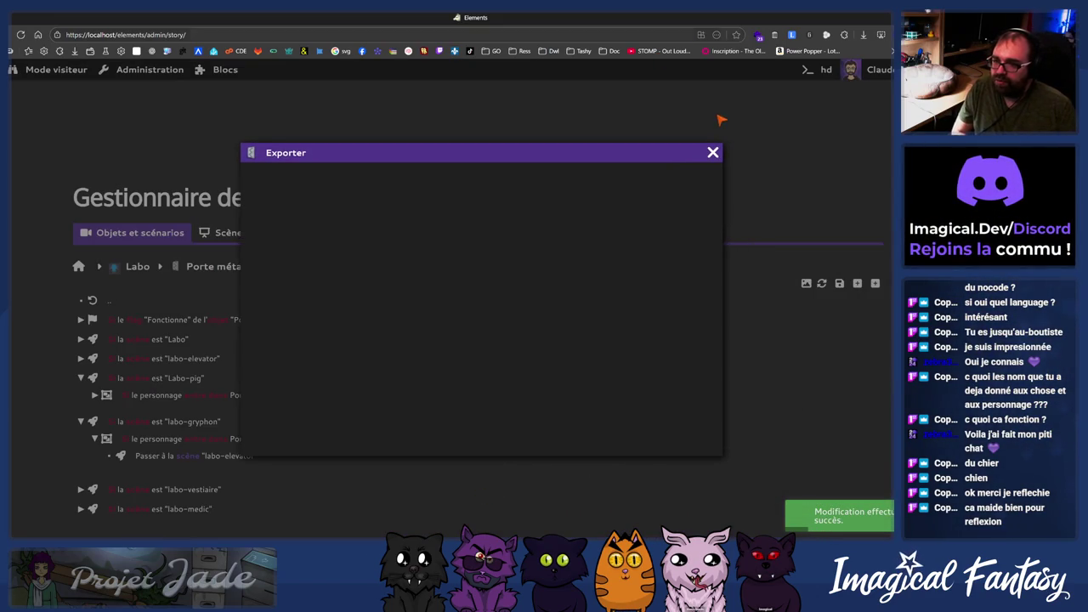
{"action": "left_click", "coordinate": [712, 153]}
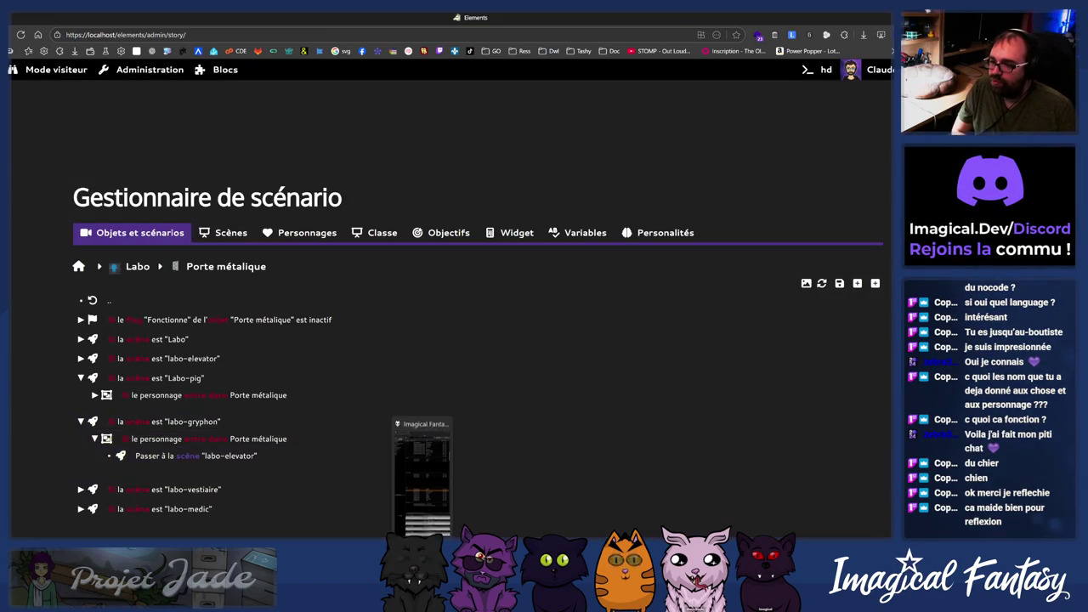
- Check the running game, then return to Elements and export the scenario again
{"action": "key", "text": "alt+Tab"}
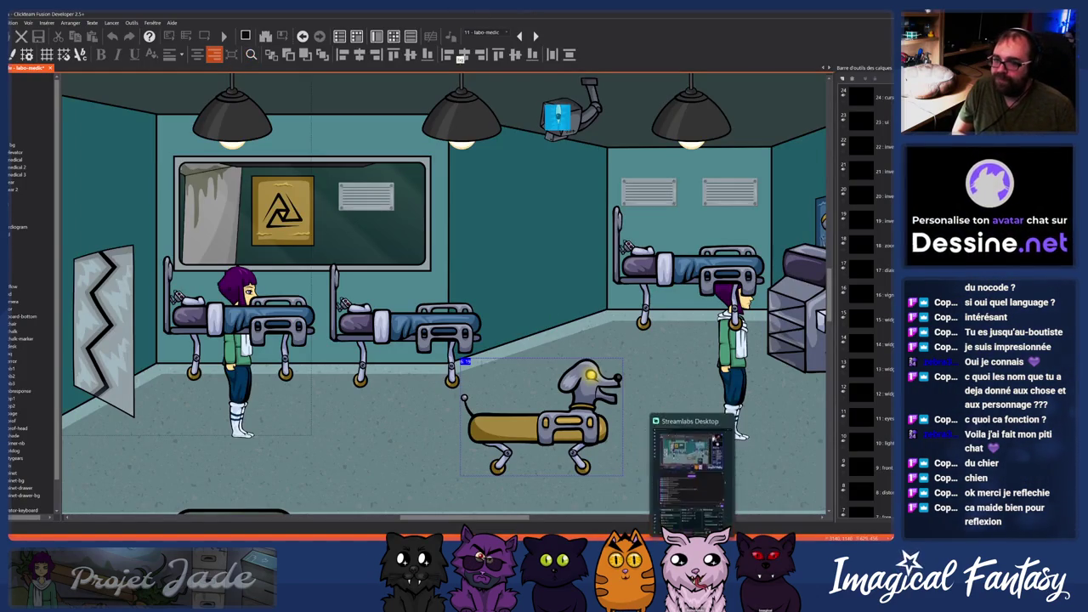
{"action": "left_click", "coordinate": [633, 472]}
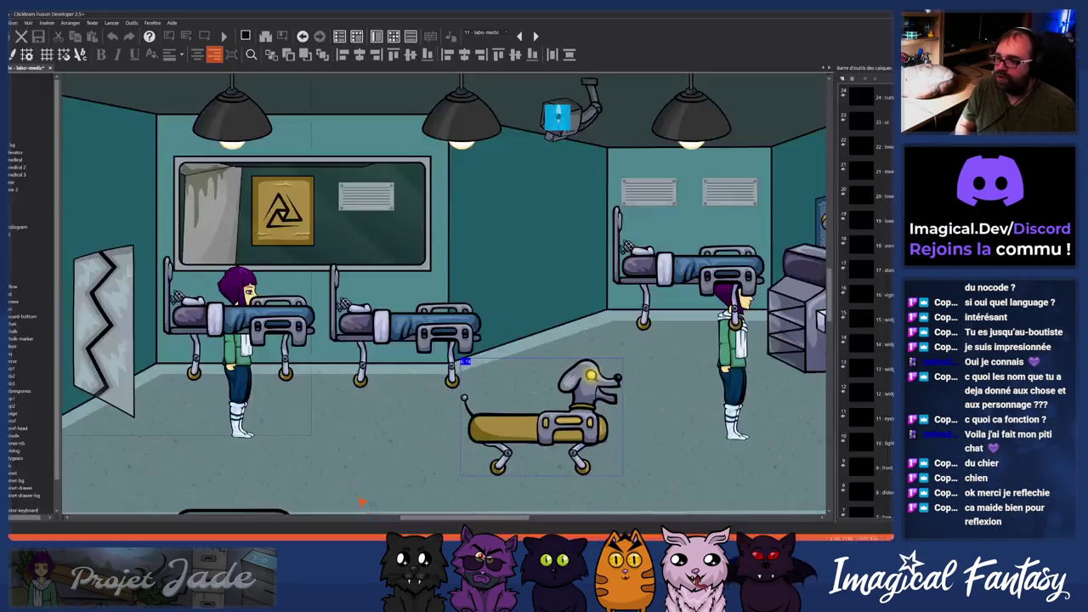
{"action": "mouse_move", "coordinate": [319, 534]}
{"action": "mouse_move", "coordinate": [293, 516]}
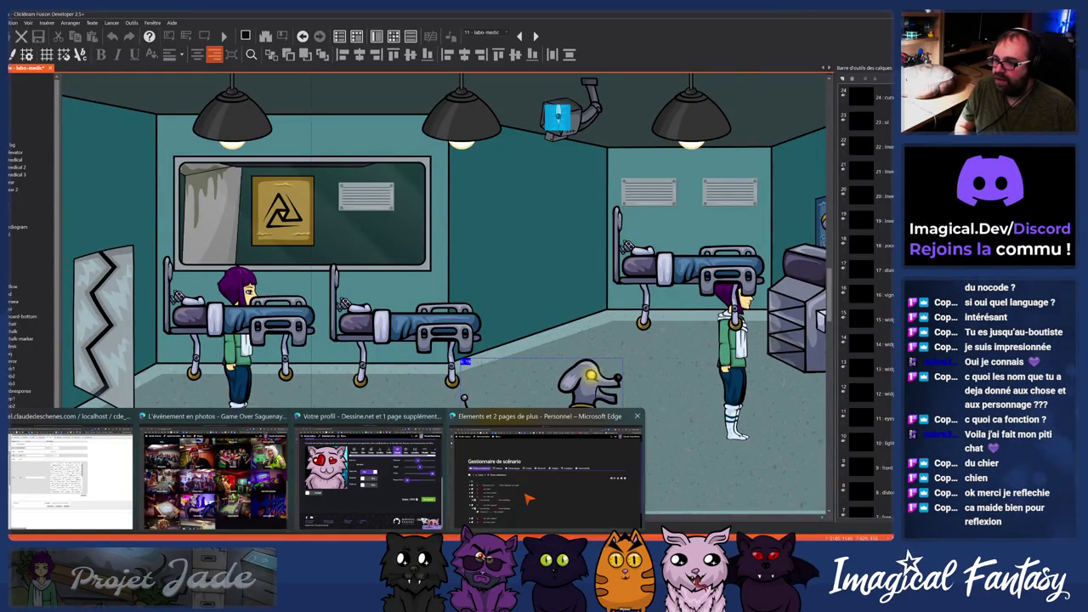
{"action": "left_click", "coordinate": [527, 499]}
{"action": "left_click", "coordinate": [839, 283]}
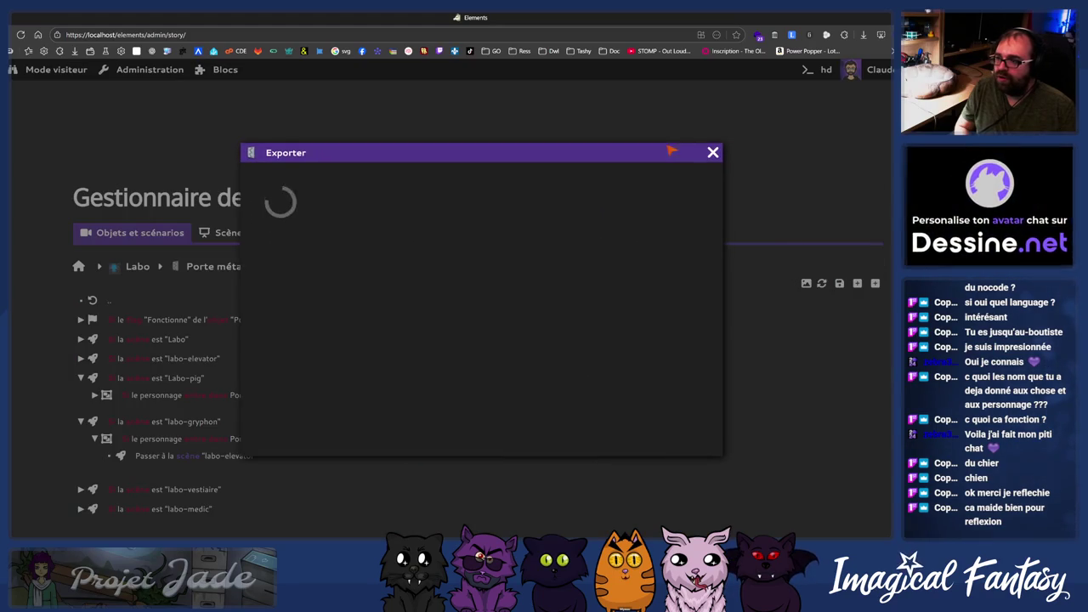
{"action": "left_click", "coordinate": [716, 155]}
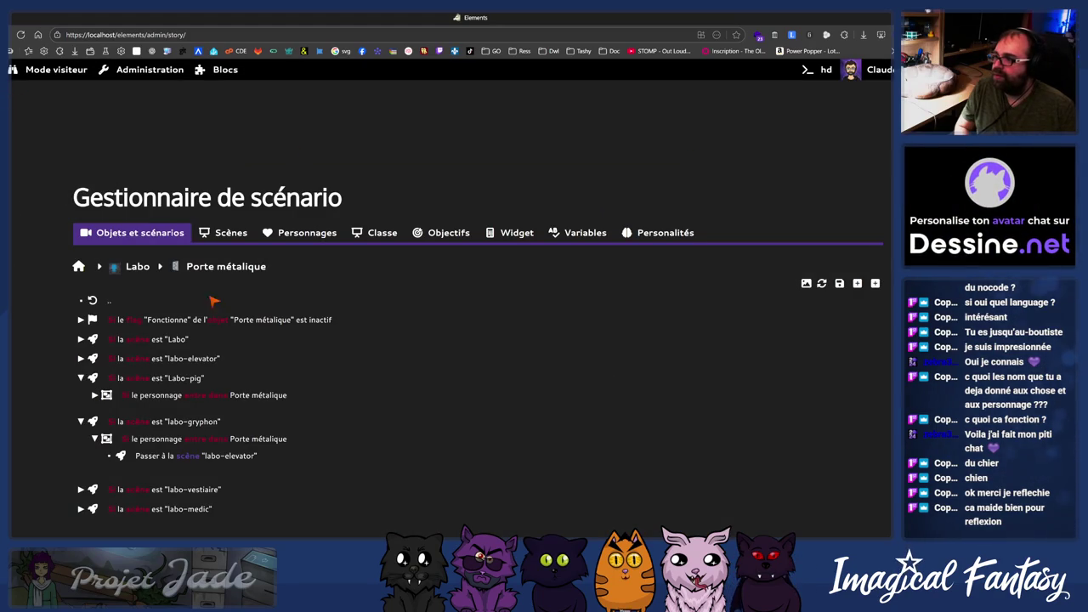
{"action": "left_click", "coordinate": [550, 426]}
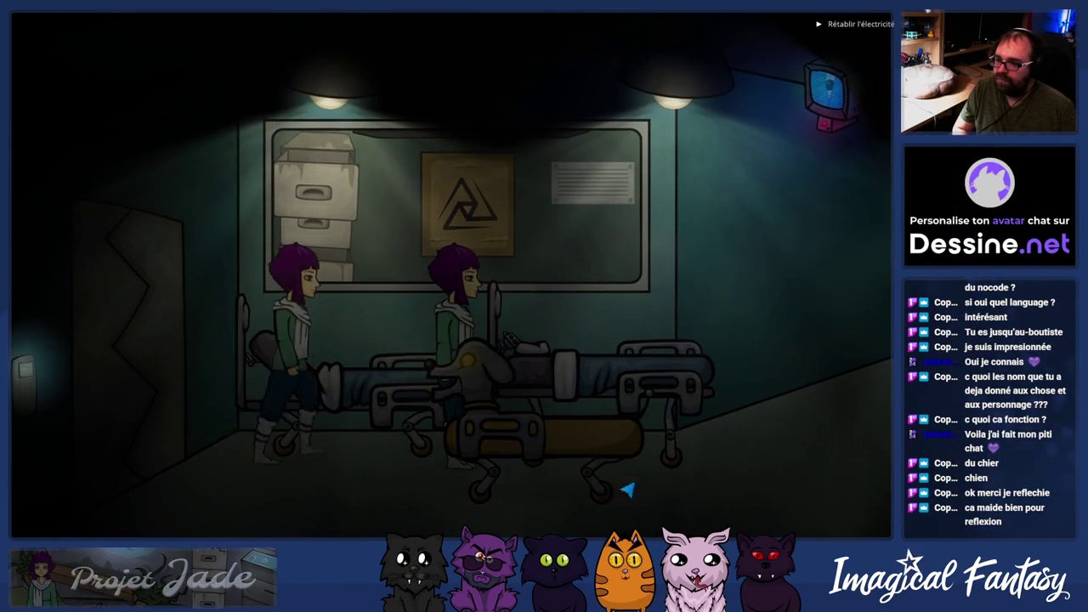
- Walk the player right and left across the lab past dogo twice, then return to Elements
{"action": "left_click", "coordinate": [817, 496]}
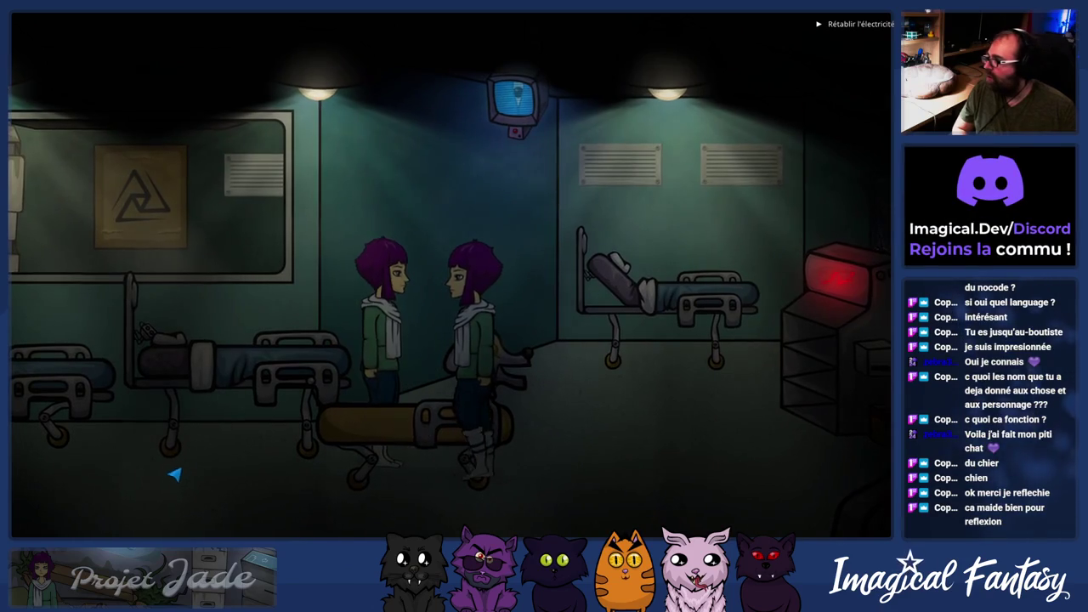
{"action": "left_click", "coordinate": [178, 470]}
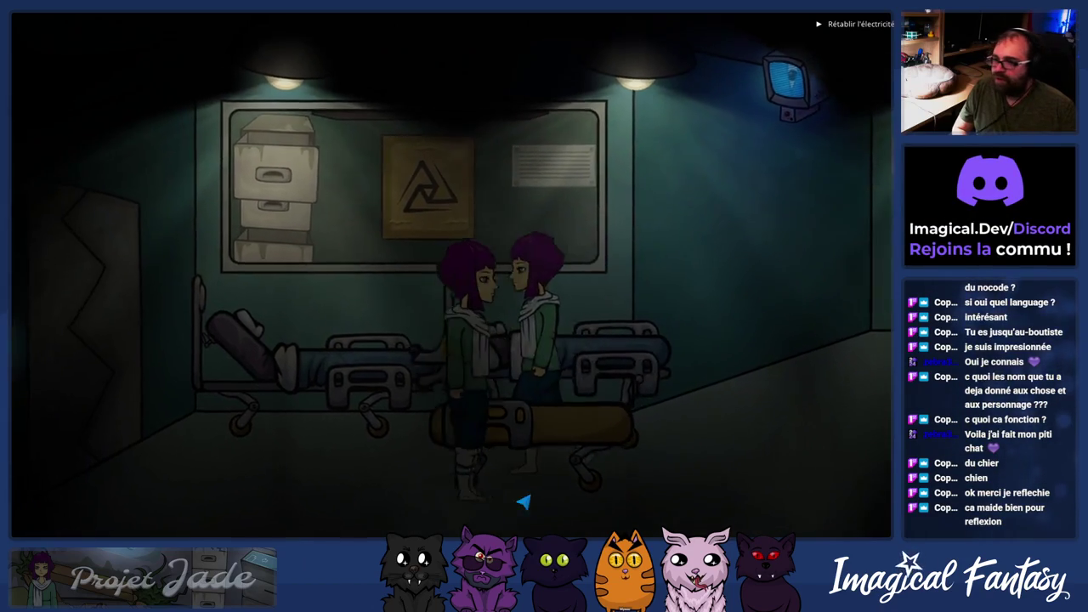
{"action": "left_click", "coordinate": [768, 474]}
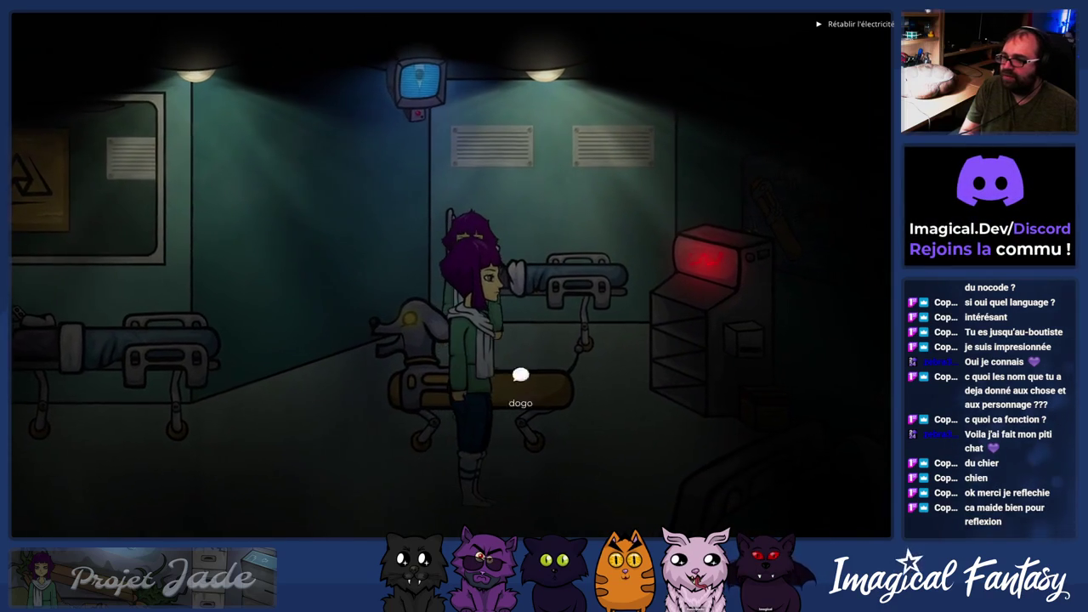
{"action": "left_click", "coordinate": [175, 440]}
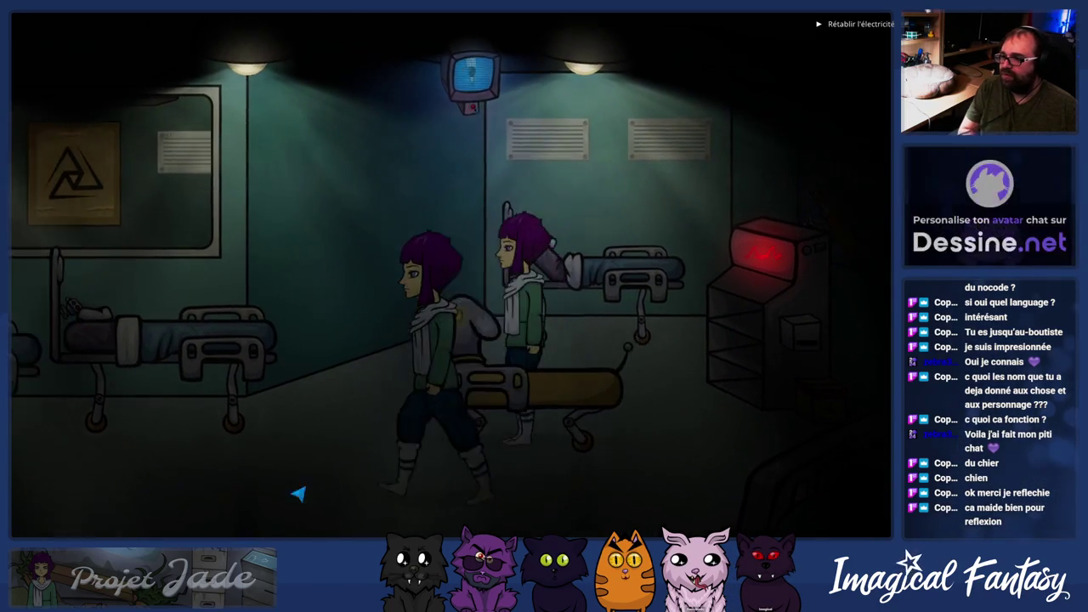
{"action": "key", "text": "alt+Tab"}
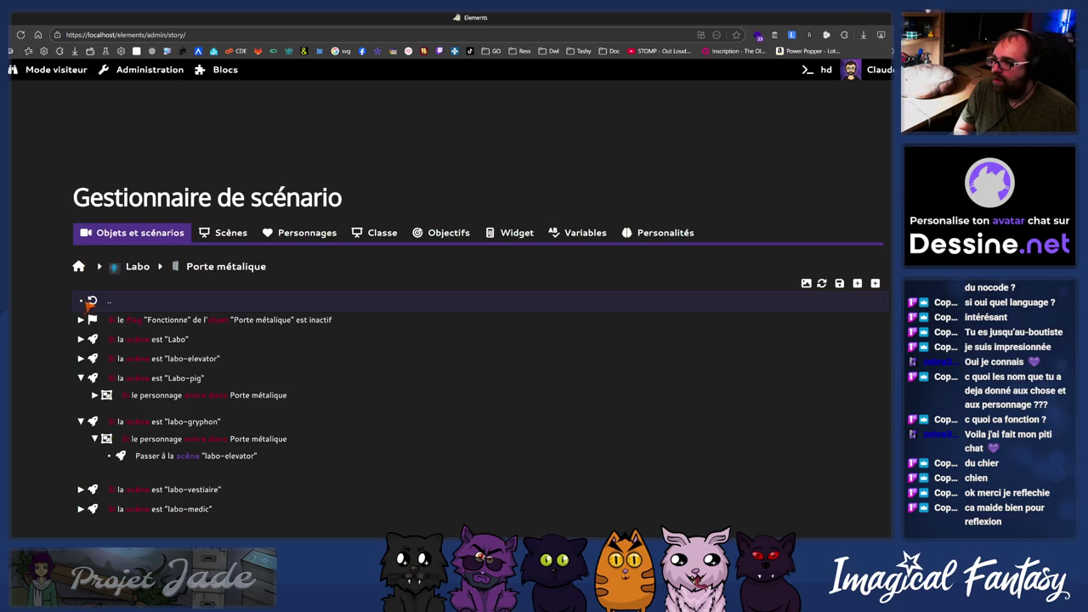
- Return to the scenario manager browser tab and open dogo's character story
{"action": "scroll", "coordinate": [86, 306], "scroll_direction": "down", "scroll_amount": 2}
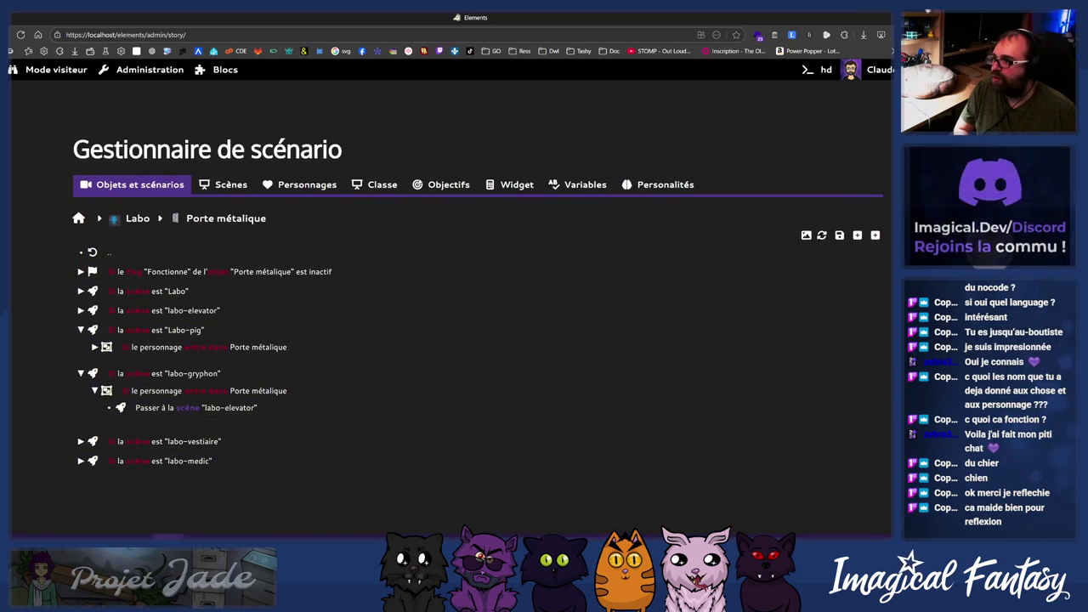
{"action": "left_click", "coordinate": [24, 86]}
{"action": "left_click", "coordinate": [24, 103]}
{"action": "left_click", "coordinate": [24, 87]}
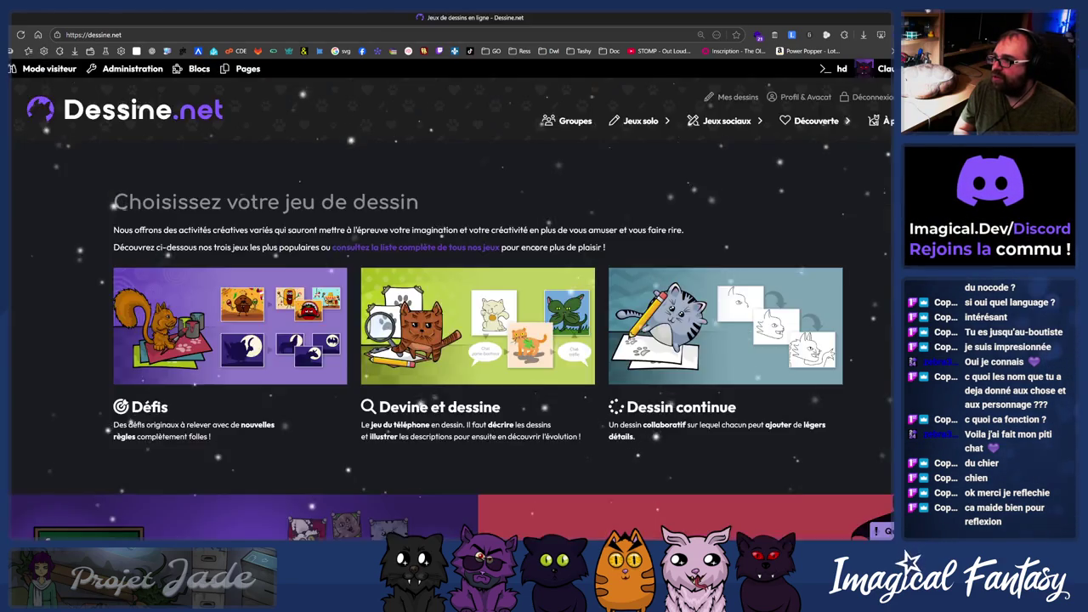
{"action": "left_click", "coordinate": [24, 69]}
{"action": "left_click", "coordinate": [300, 185]}
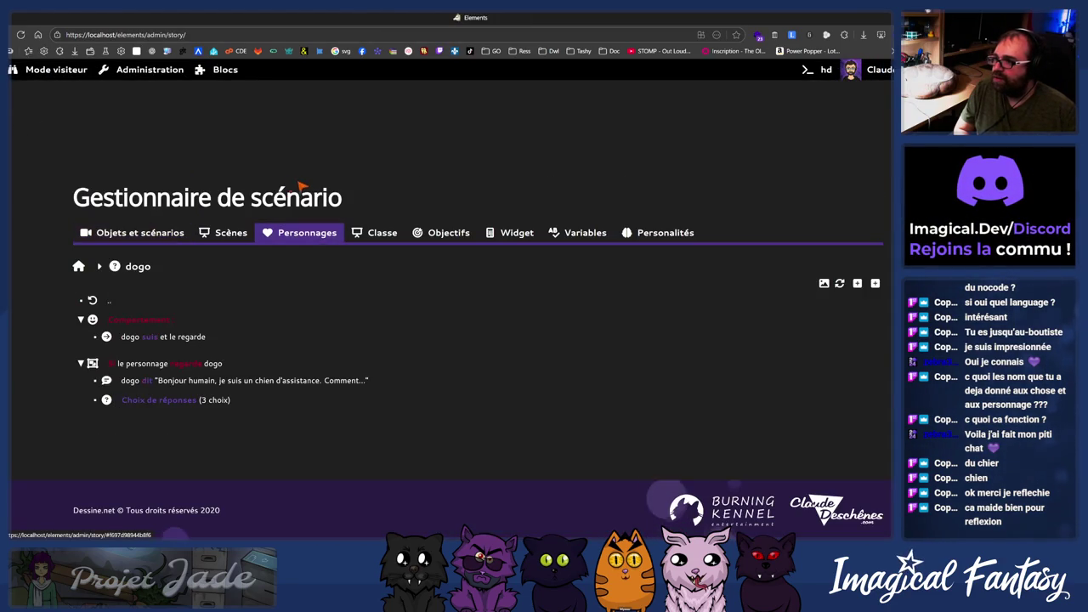
- Change the looking-at-dogo condition's action to Suivre and save the condition
{"action": "left_click", "coordinate": [142, 363]}
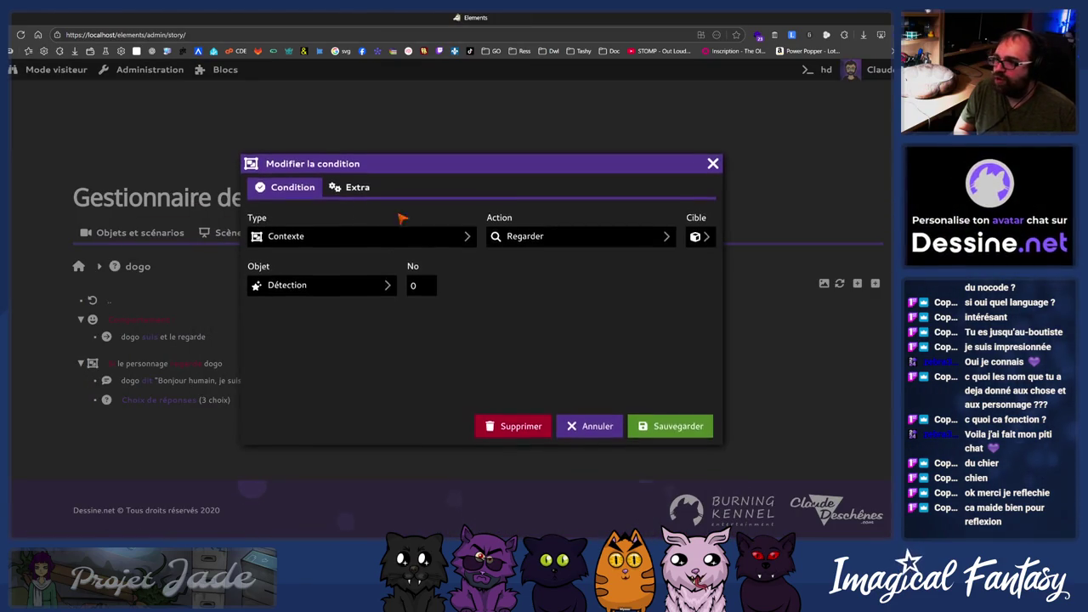
{"action": "left_click", "coordinate": [317, 286]}
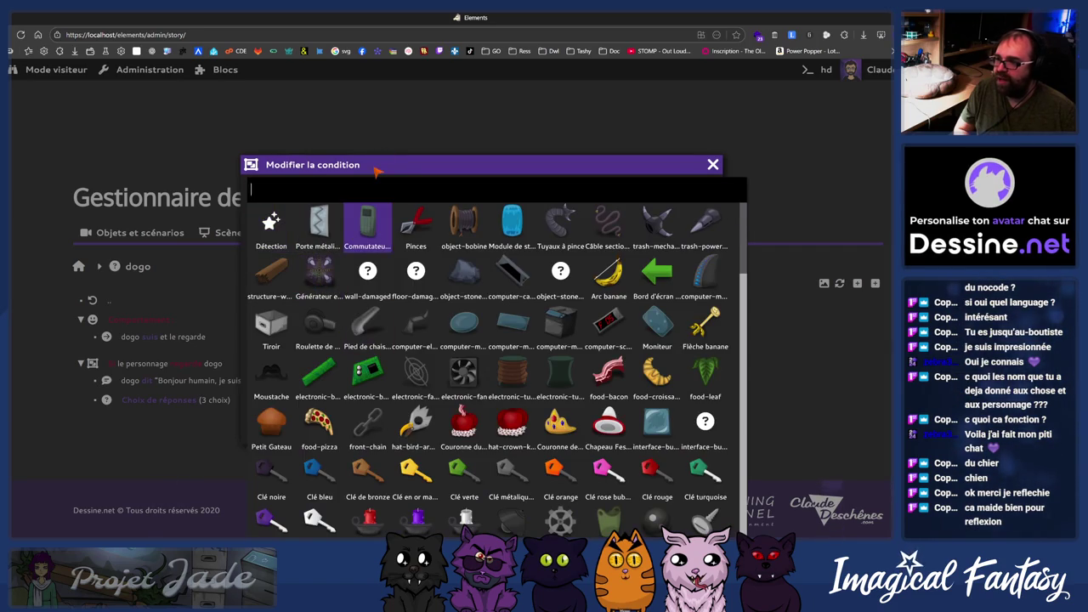
{"action": "left_click", "coordinate": [376, 170]}
{"action": "left_click", "coordinate": [558, 237]}
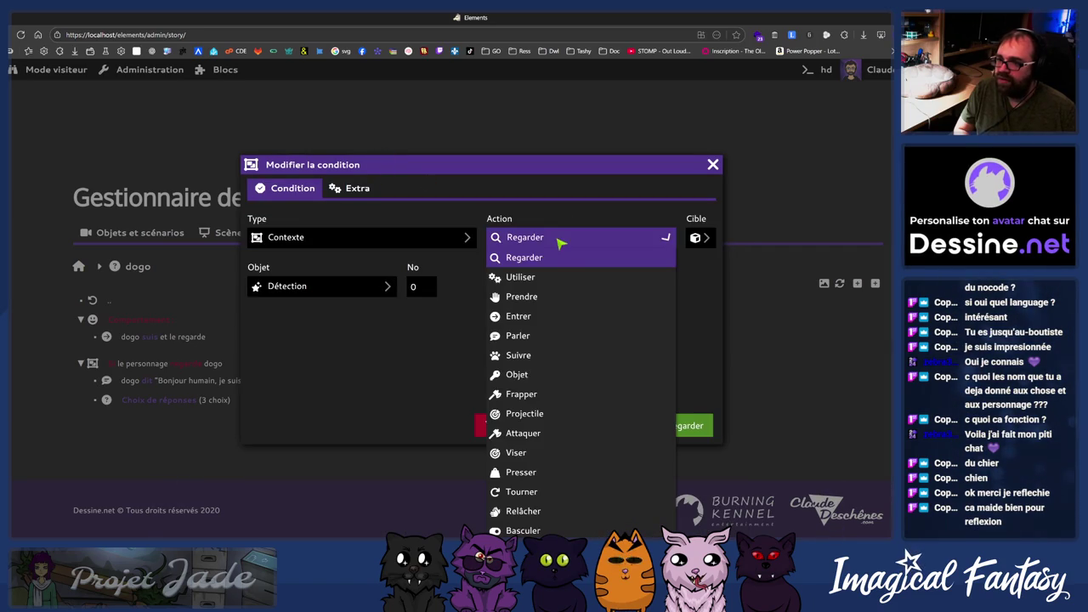
{"action": "left_click", "coordinate": [534, 356]}
{"action": "left_click", "coordinate": [690, 425]}
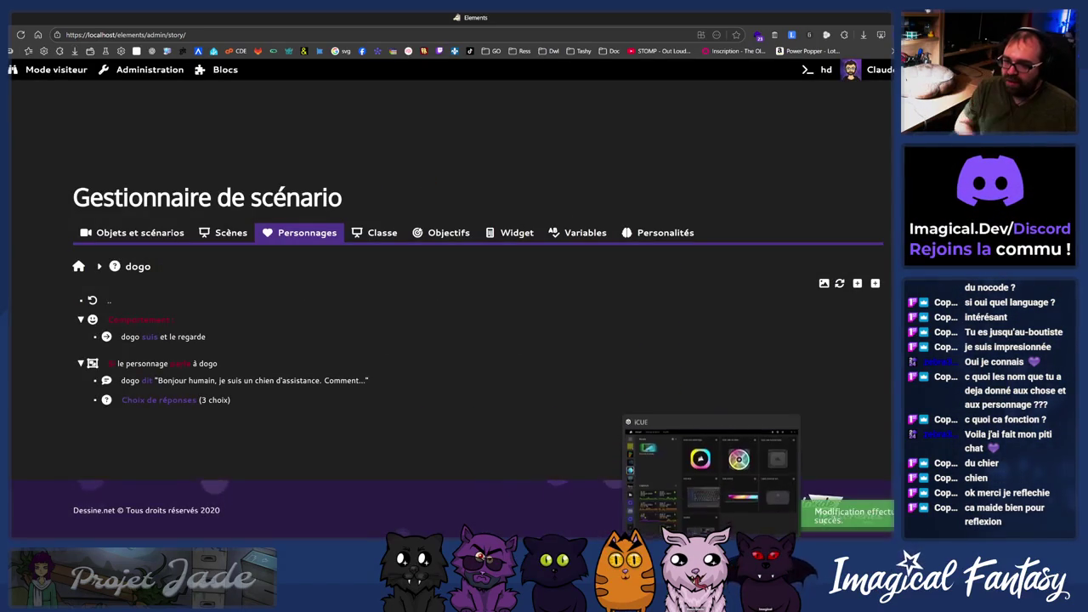
- Export the scenario from Objets et scénarios, close the Exporter window, and go back to the game
{"action": "left_click", "coordinate": [625, 468]}
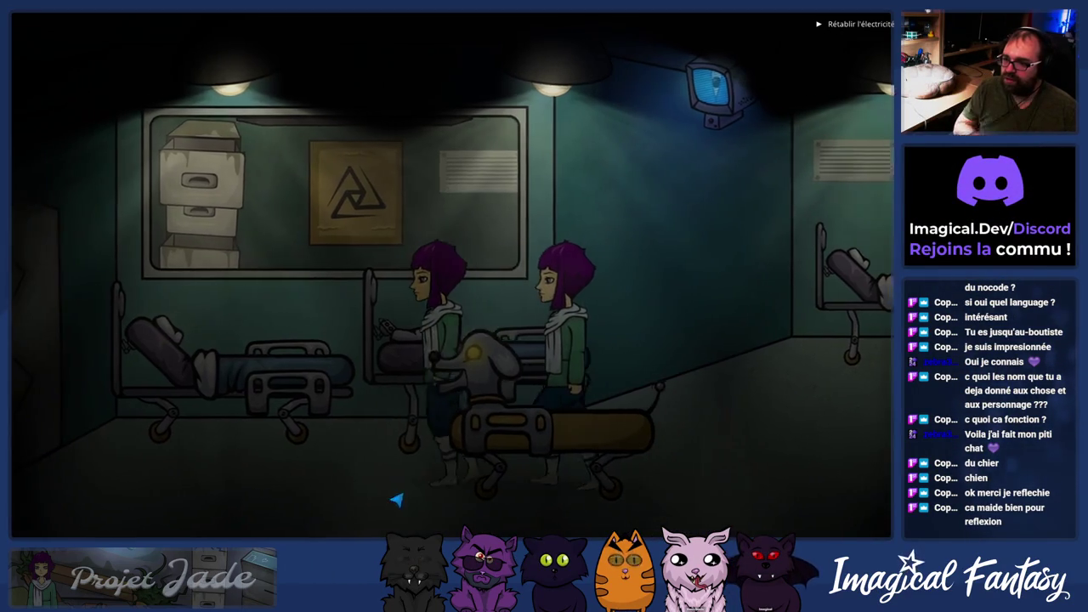
{"action": "key", "text": "alt+Tab"}
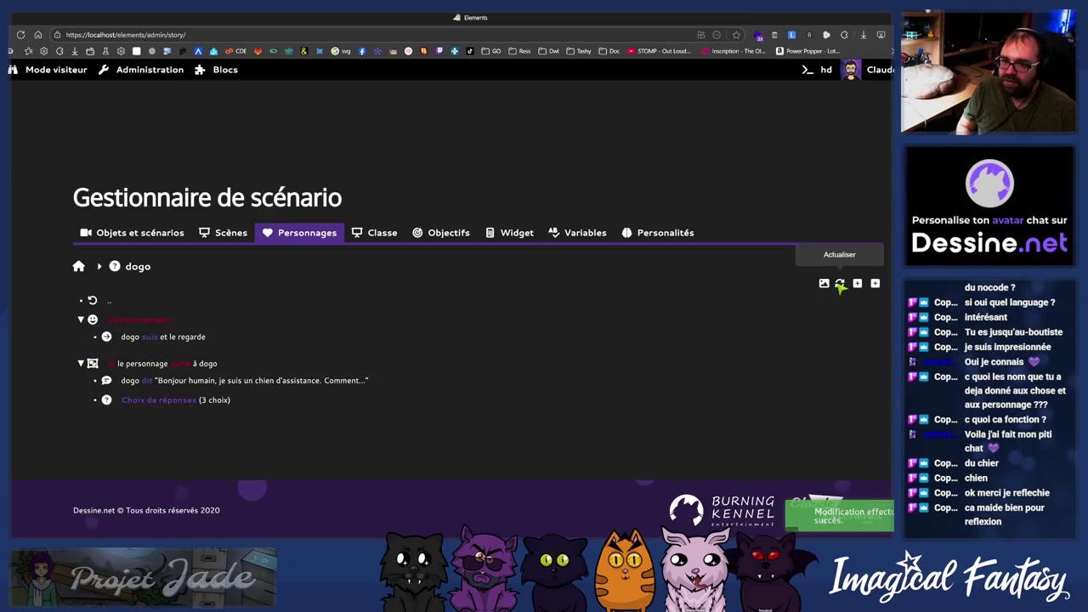
{"action": "left_click", "coordinate": [145, 232]}
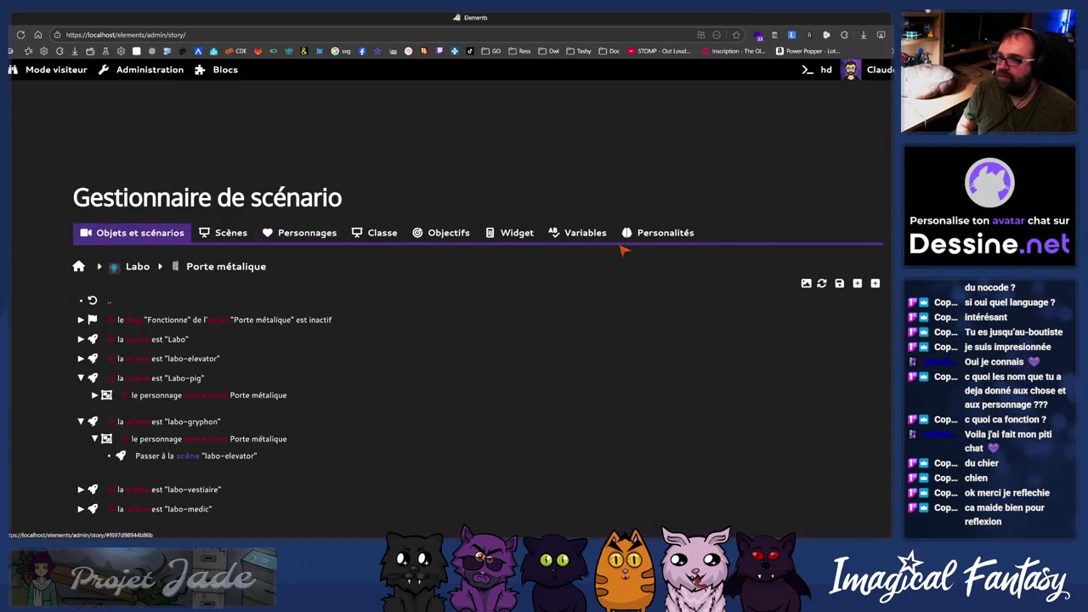
{"action": "left_click", "coordinate": [838, 284]}
{"action": "left_click", "coordinate": [713, 153]}
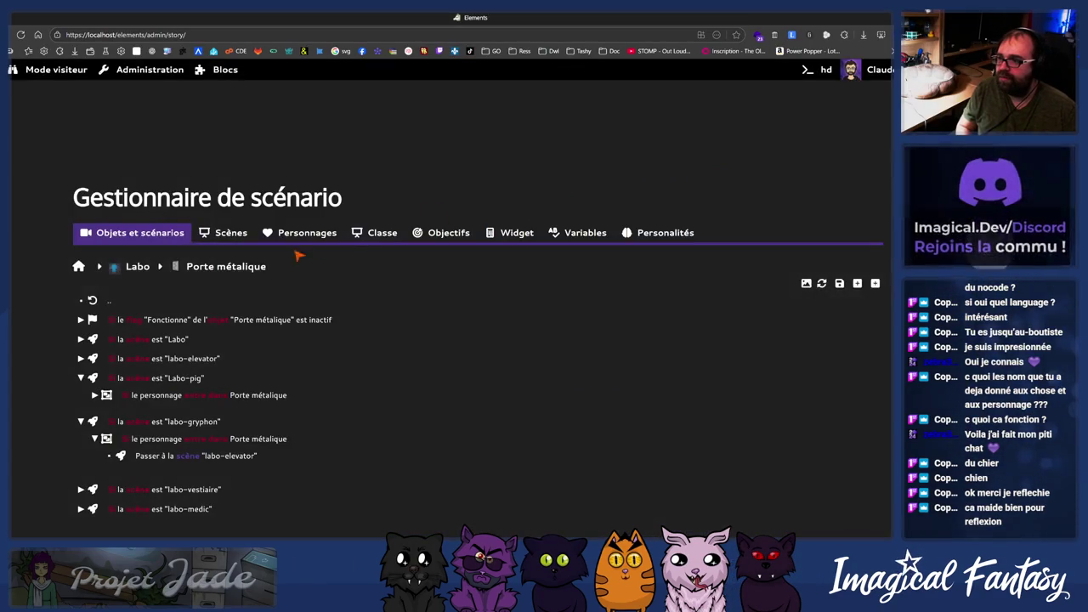
{"action": "left_click", "coordinate": [298, 232]}
{"action": "key", "text": "alt+Tab"}
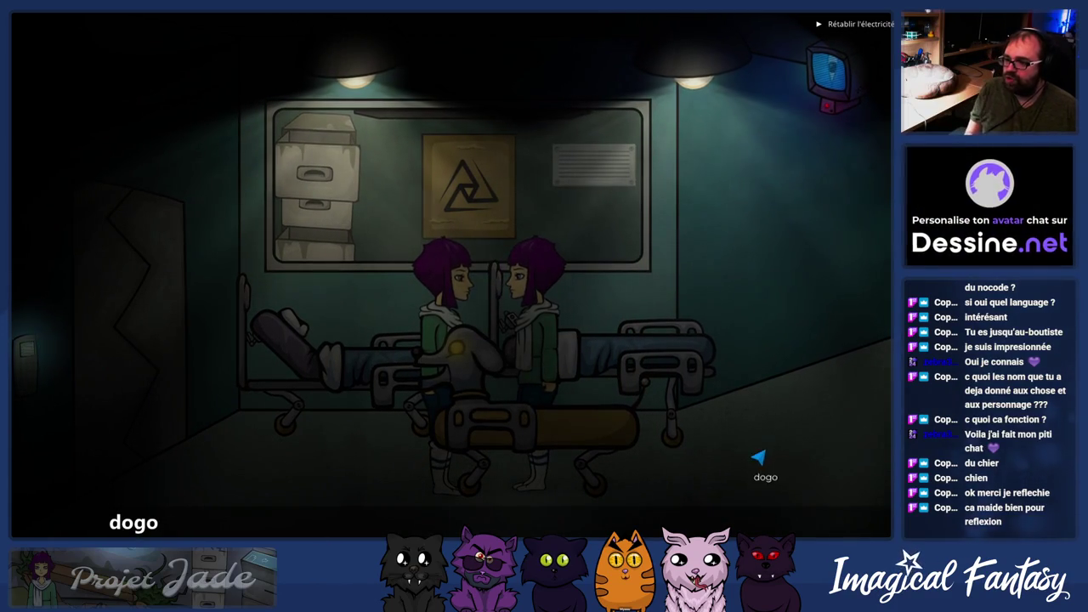
- Talk to dogo in the lab, pick one of its response choices, then return to the scenario manager
{"action": "left_click", "coordinate": [769, 396]}
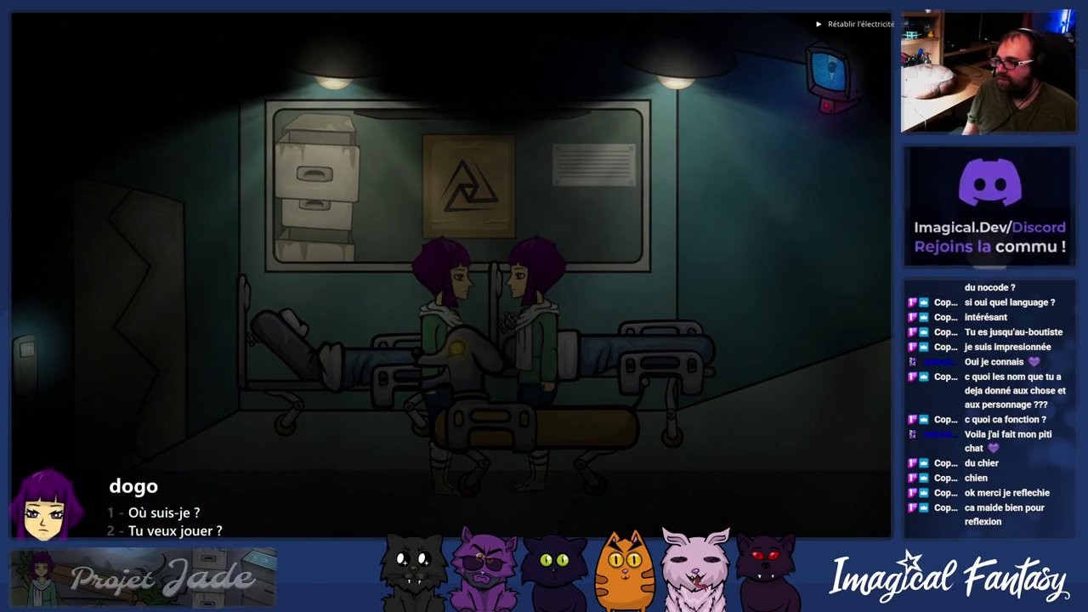
{"action": "left_click", "coordinate": [179, 530]}
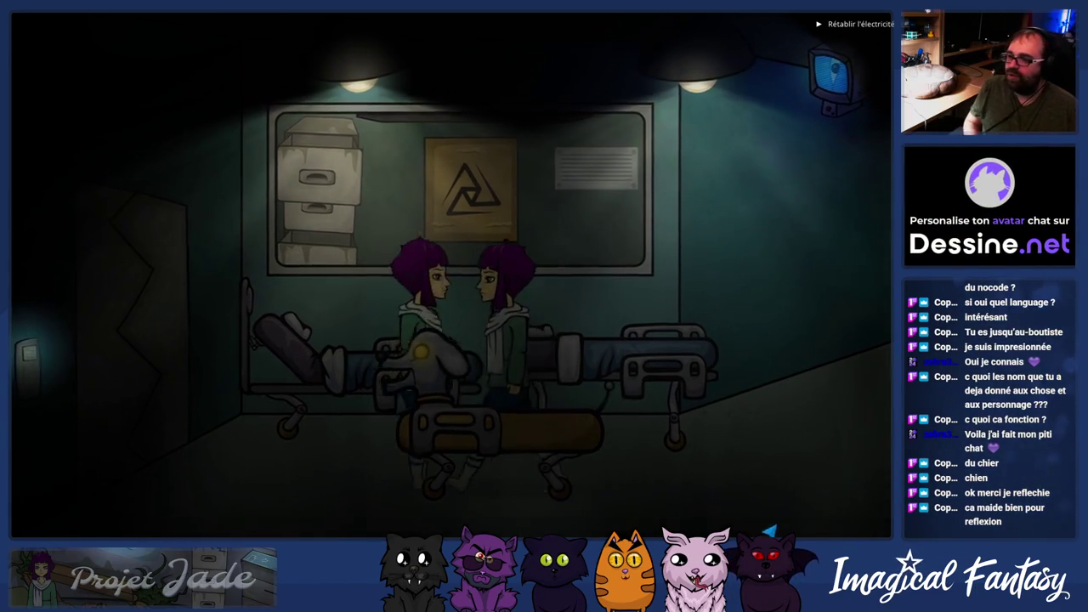
{"action": "key", "text": "alt+Tab"}
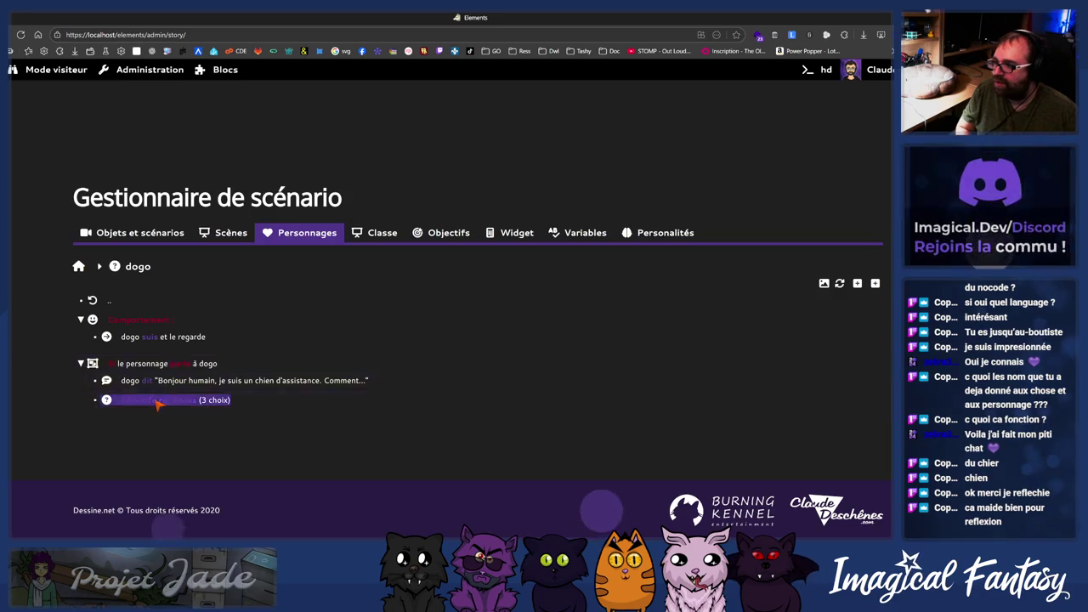
- In dogo's response choices, give 'Tu veux jouer ?' value 2 and 'Où suis-je ?' value 1
{"action": "left_click", "coordinate": [158, 401]}
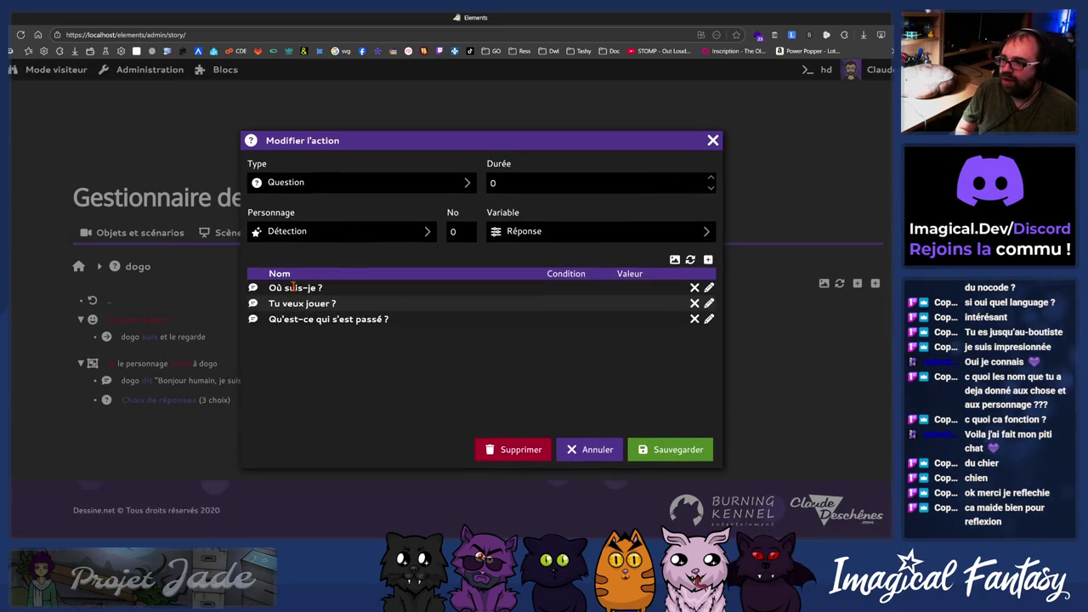
{"action": "left_click", "coordinate": [340, 303]}
{"action": "left_click", "coordinate": [634, 172]}
{"action": "type", "text": "2"}
{"action": "left_click", "coordinate": [629, 460]}
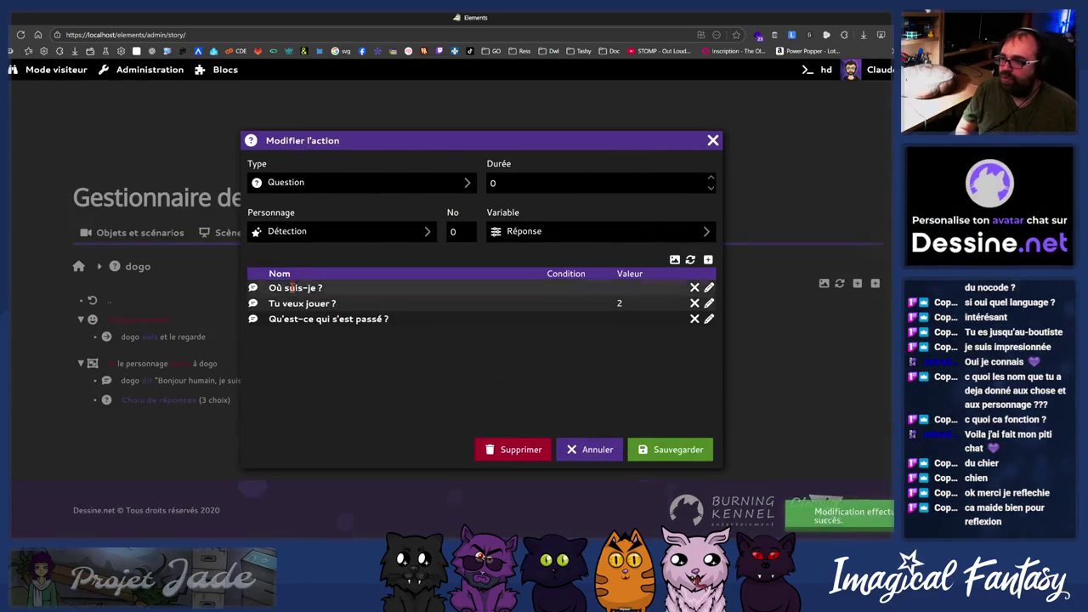
{"action": "left_click", "coordinate": [295, 288]}
{"action": "type", "text": "1"}
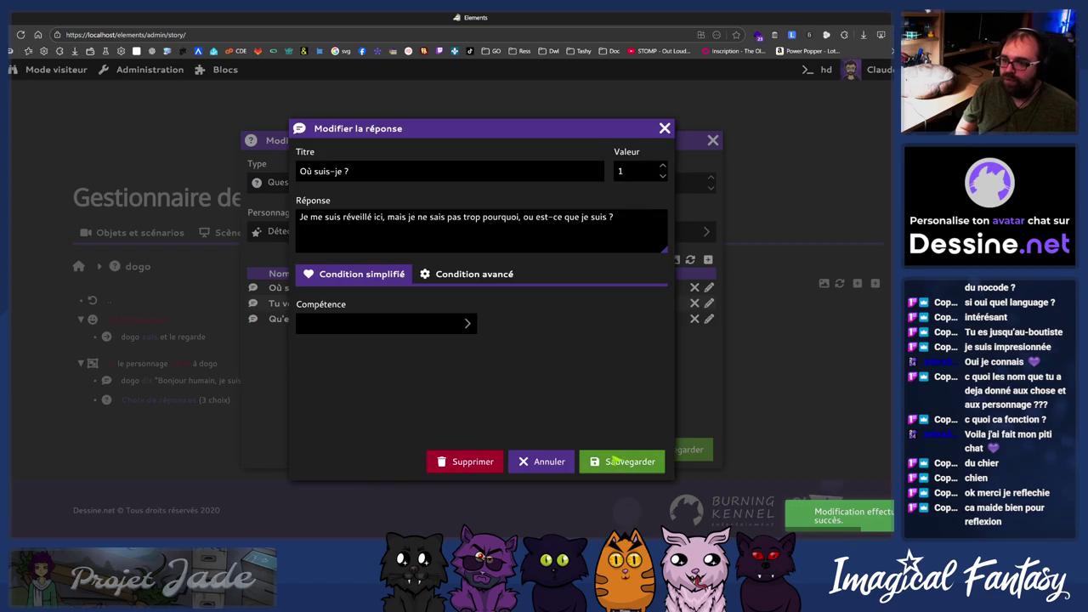
{"action": "left_click", "coordinate": [614, 460]}
- Give 'Qu'est-ce qui s'est passé ?' value 3, save the question, and open Objets et scénarios
{"action": "left_click", "coordinate": [476, 319]}
{"action": "left_click", "coordinate": [633, 173]}
{"action": "type", "text": "3"}
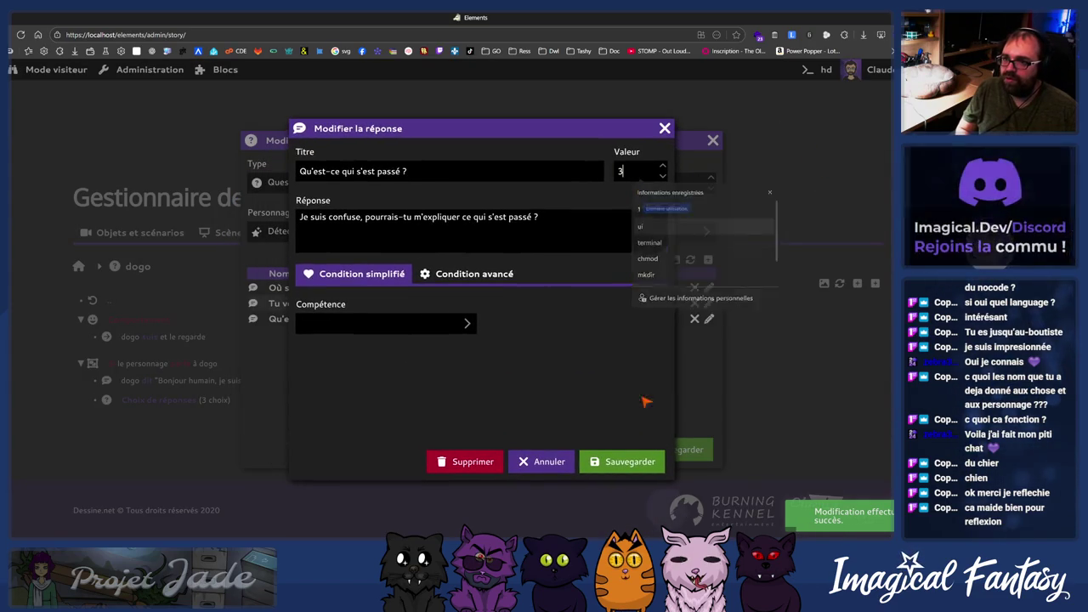
{"action": "left_click", "coordinate": [626, 462]}
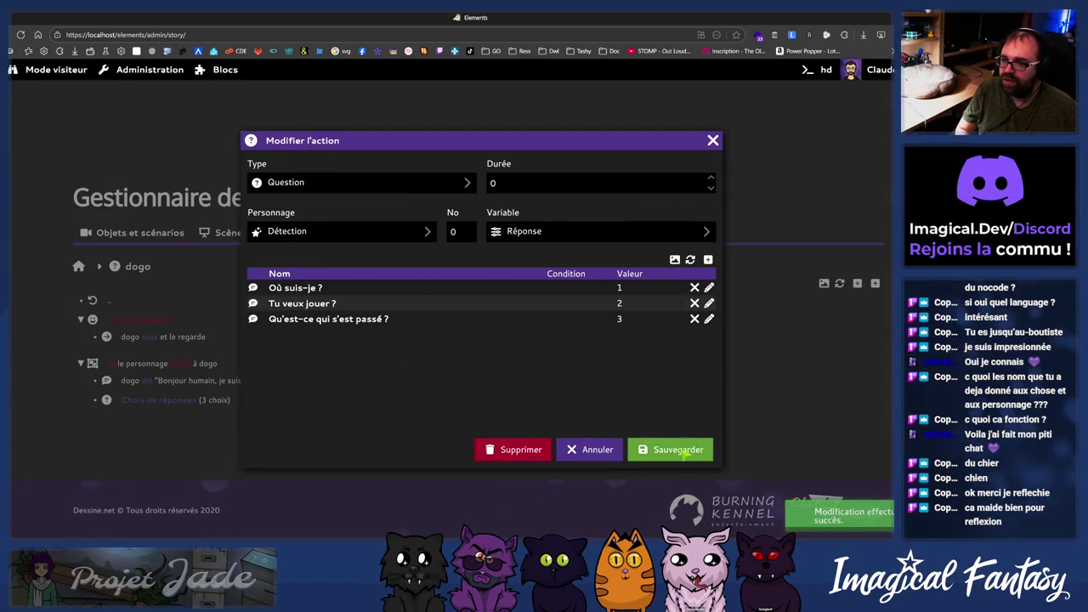
{"action": "left_click", "coordinate": [684, 453]}
{"action": "left_click", "coordinate": [161, 238]}
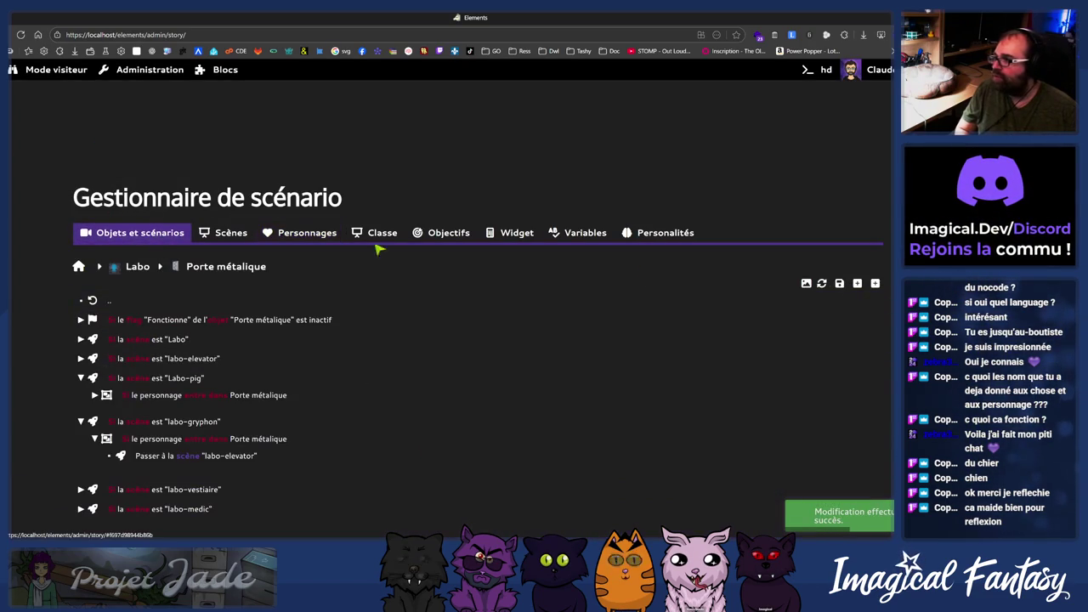
- Re-export the scenario with dogo's numbered answers and close the Exporter window
{"action": "left_click", "coordinate": [840, 283]}
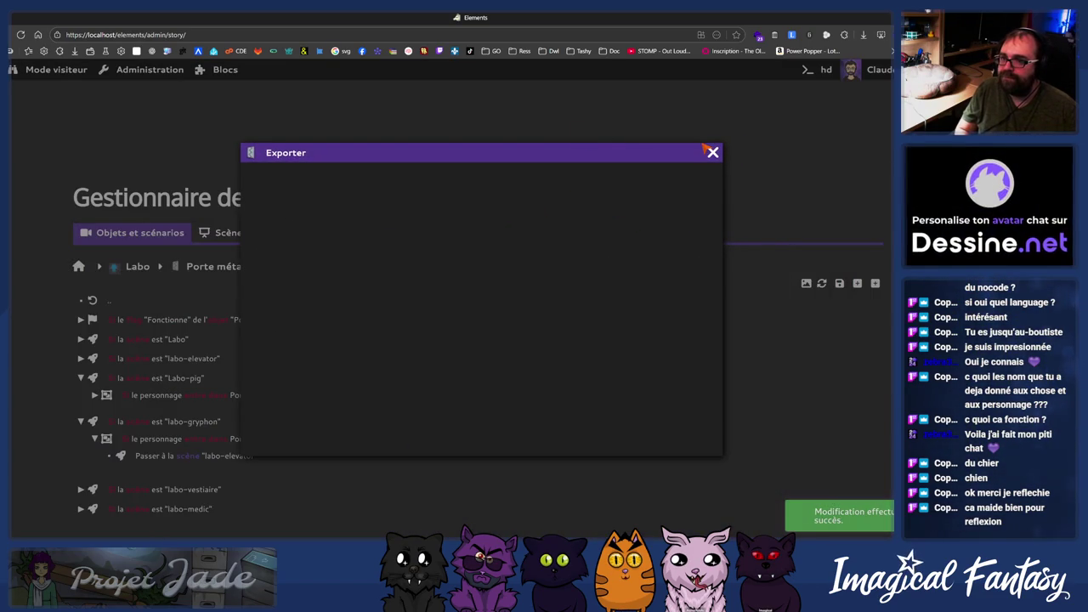
{"action": "left_click", "coordinate": [713, 152]}
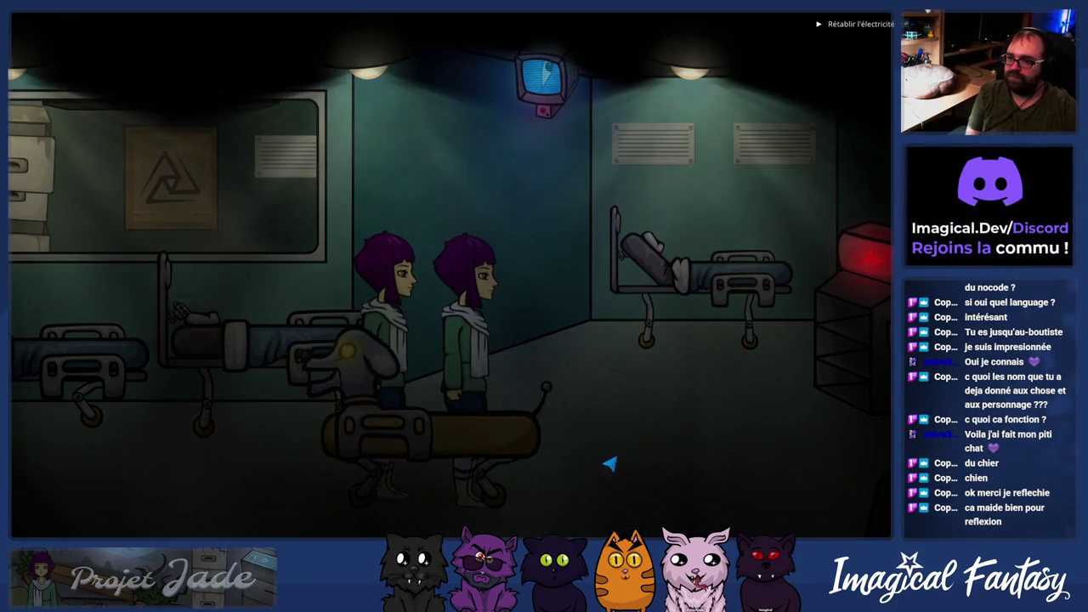
- Walk the heroine left and right so dogo follows, talk to dogo, then leave the game
{"action": "left_click", "coordinate": [609, 464]}
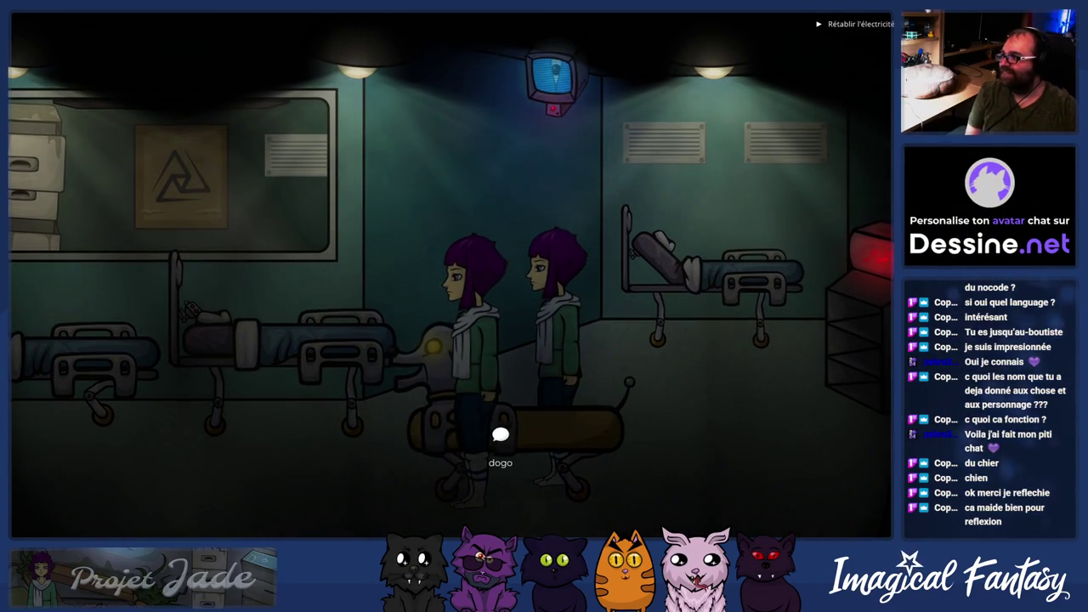
{"action": "left_click", "coordinate": [293, 512]}
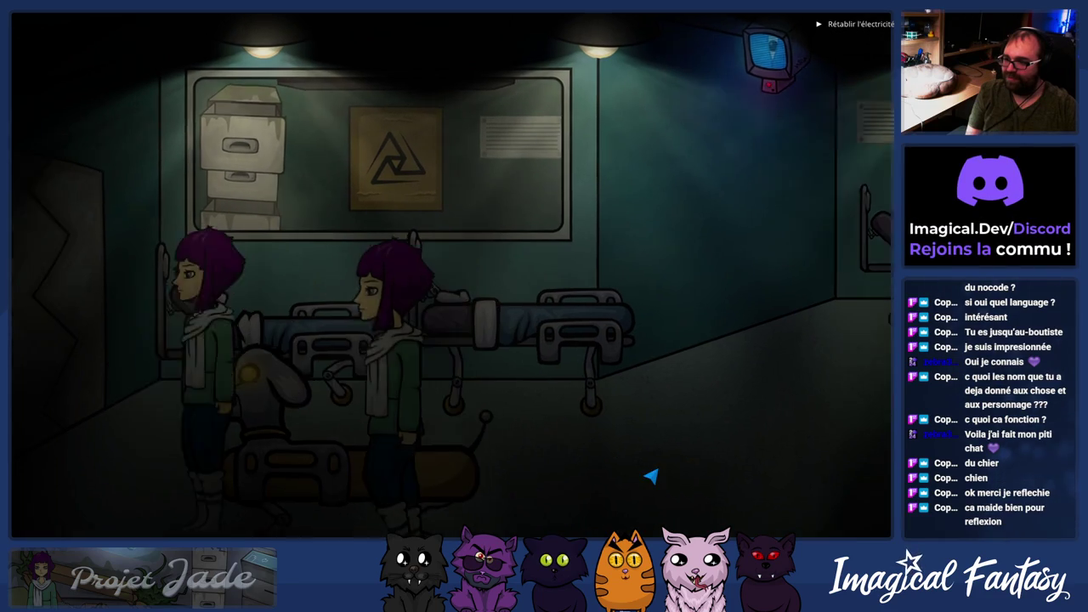
{"action": "left_click", "coordinate": [659, 463]}
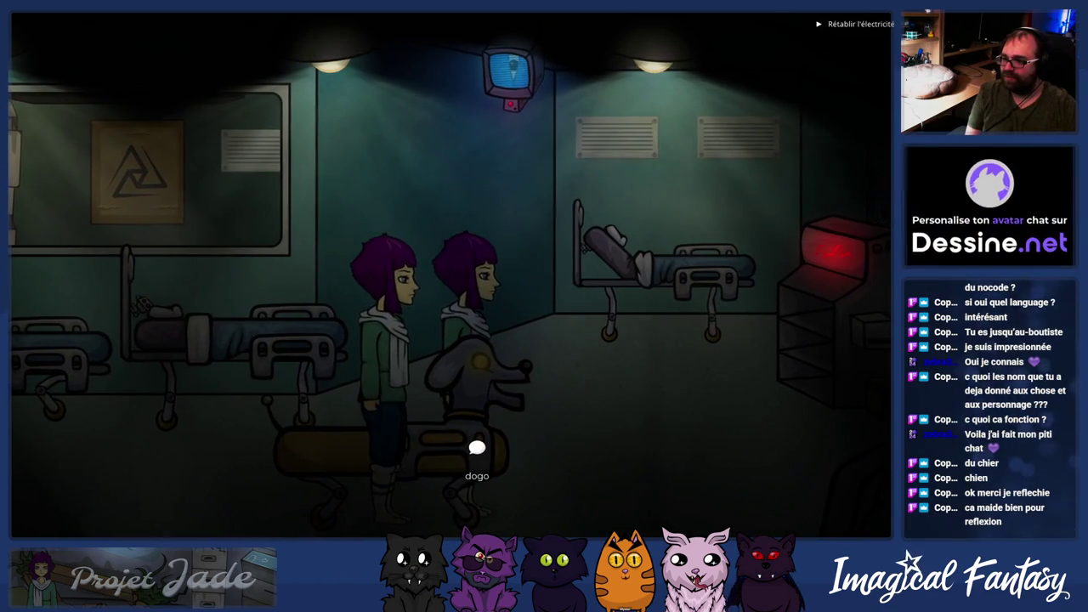
{"action": "left_click", "coordinate": [475, 448]}
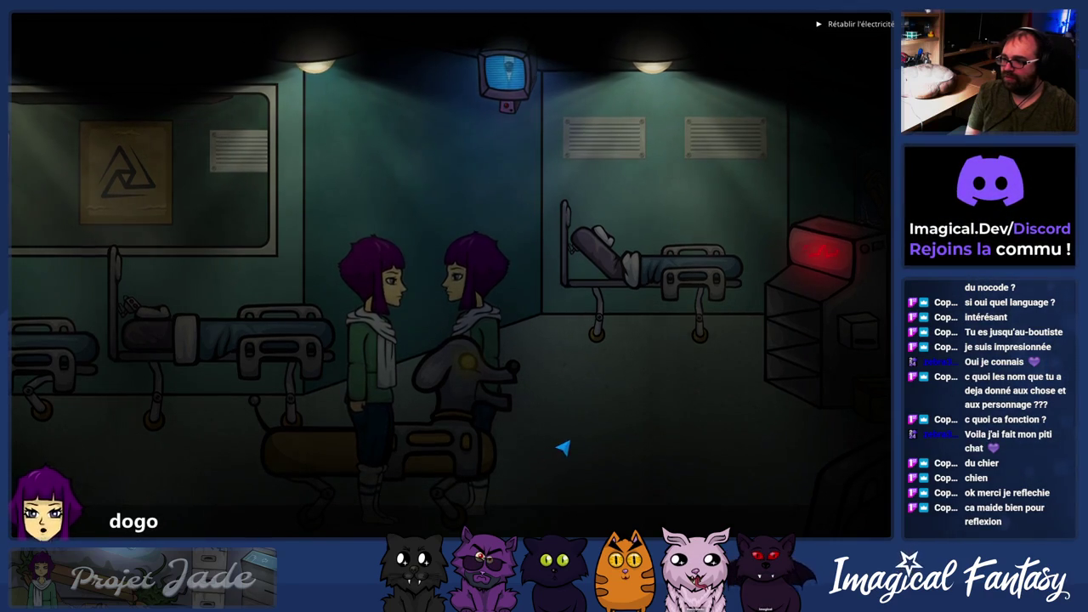
{"action": "left_click", "coordinate": [660, 394]}
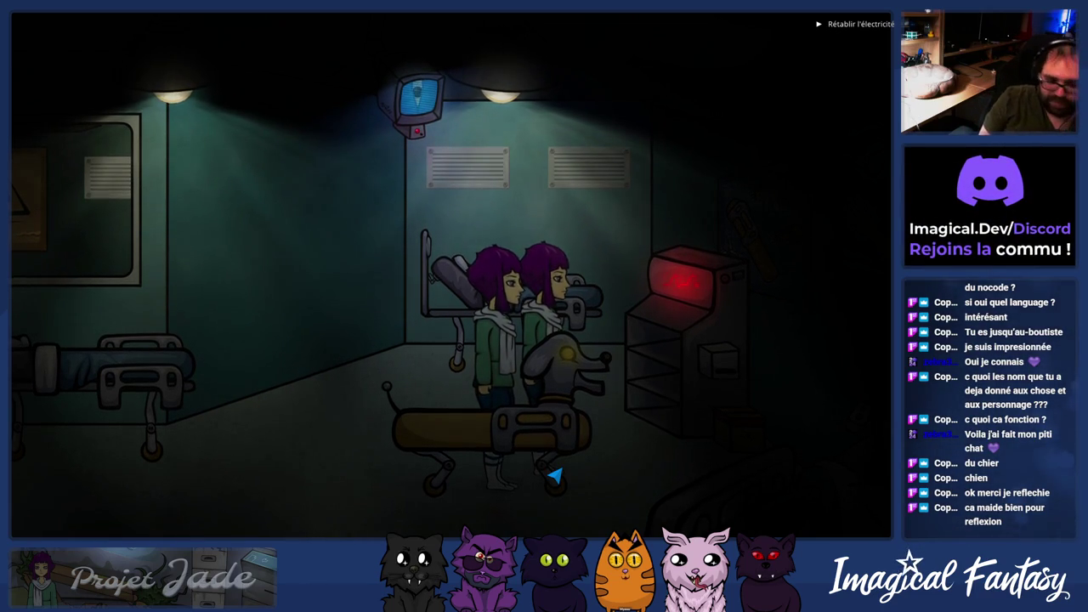
{"action": "left_click", "coordinate": [250, 377]}
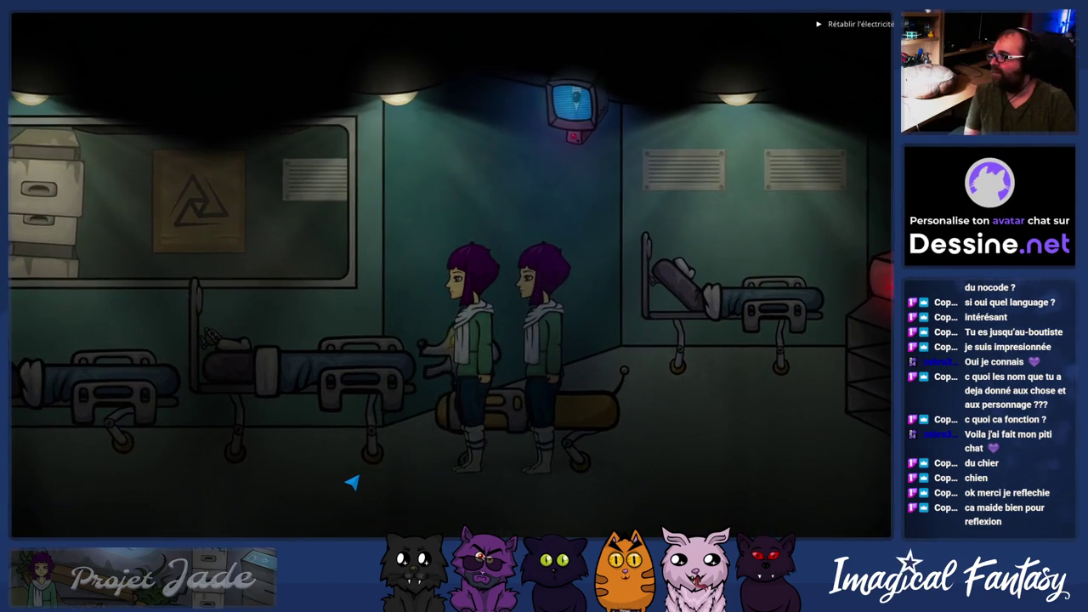
{"action": "key", "text": "alt+Tab"}
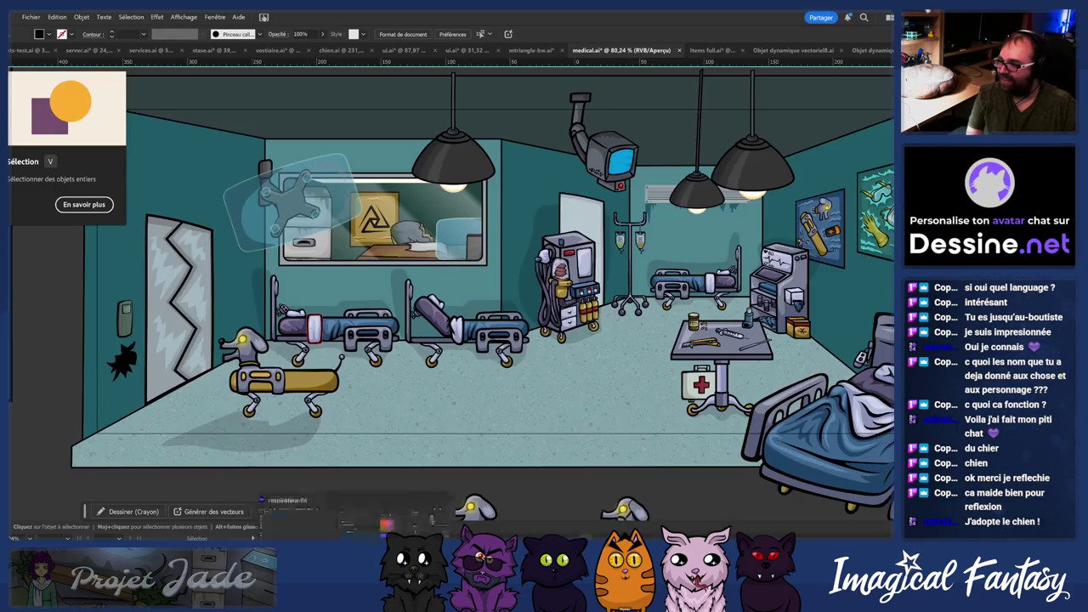
{"action": "left_click", "coordinate": [376, 476]}
{"action": "left_click", "coordinate": [195, 539]}
{"action": "mouse_move", "coordinate": [252, 538]}
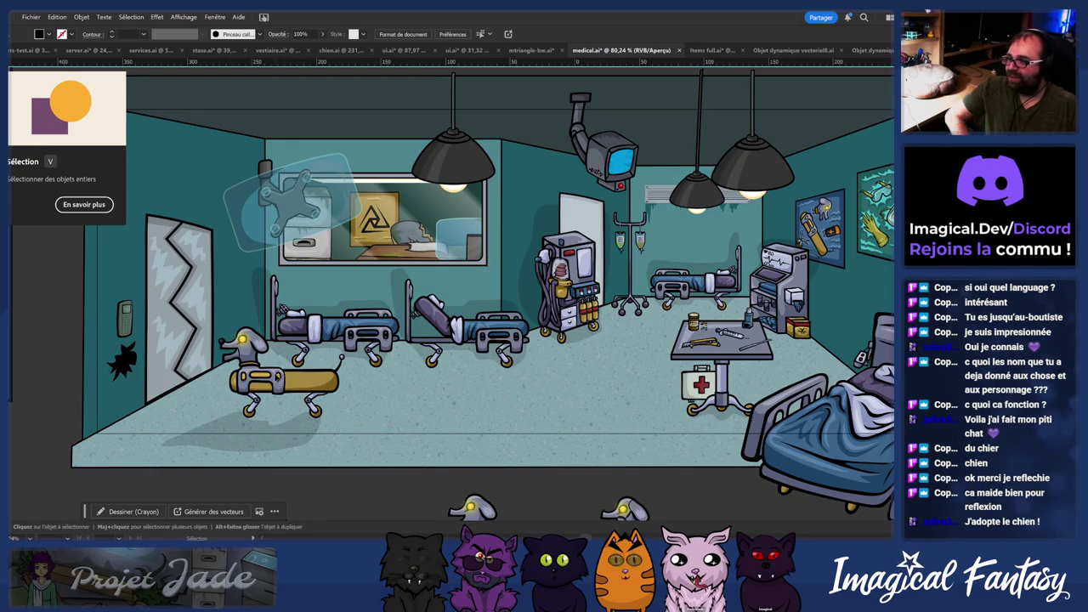
{"action": "left_click", "coordinate": [296, 397]}
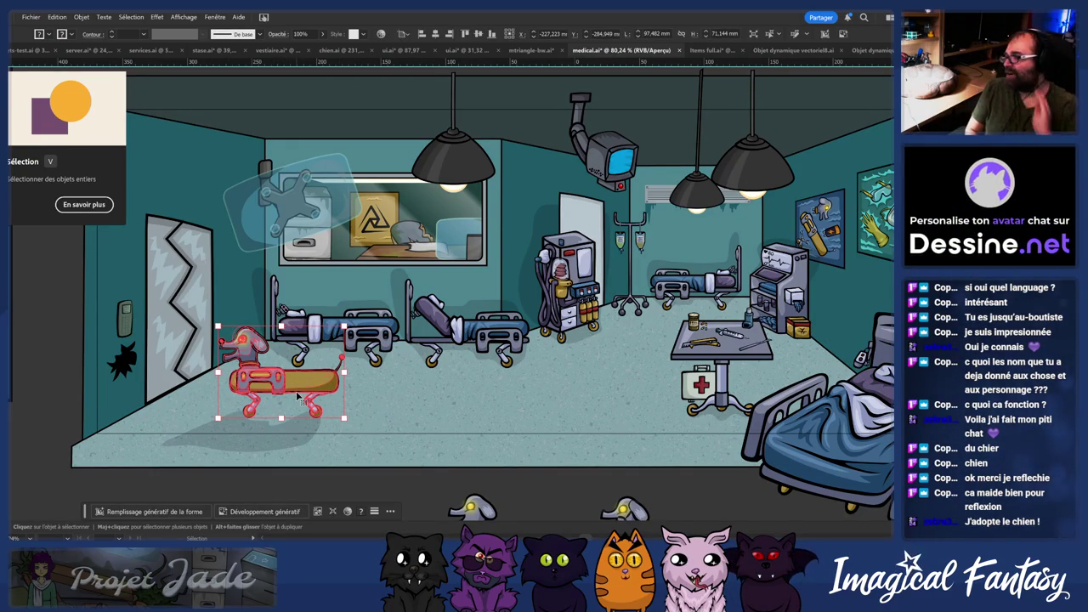
{"action": "key", "text": "z"}
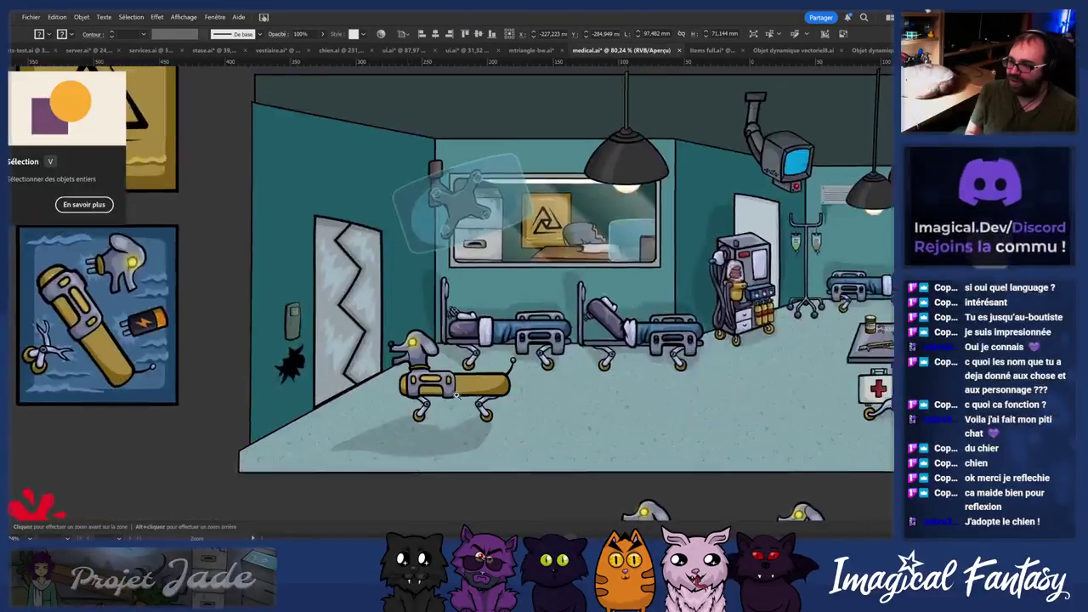
{"action": "left_click", "coordinate": [596, 374]}
{"action": "left_click", "coordinate": [339, 385], "text": "alt"}
{"action": "scroll", "coordinate": [553, 374], "scroll_direction": "up", "scroll_amount": 3}
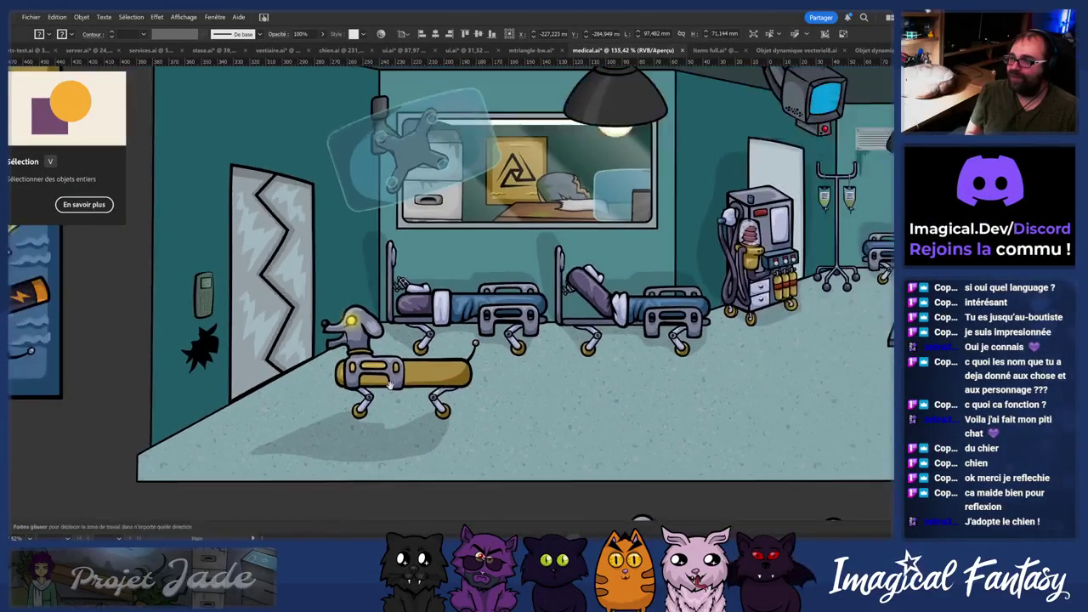
{"action": "scroll", "coordinate": [554, 374], "scroll_direction": "left", "scroll_amount": 3}
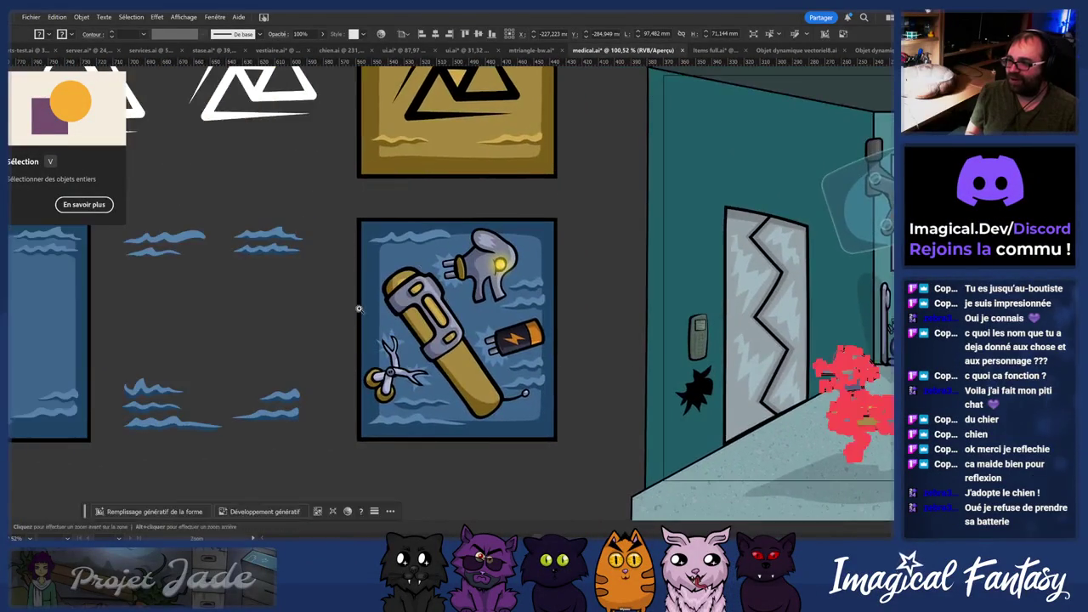
{"action": "scroll", "coordinate": [587, 281], "scroll_direction": "up", "scroll_amount": 5}
{"action": "scroll", "coordinate": [595, 255], "scroll_direction": "down", "scroll_amount": 3}
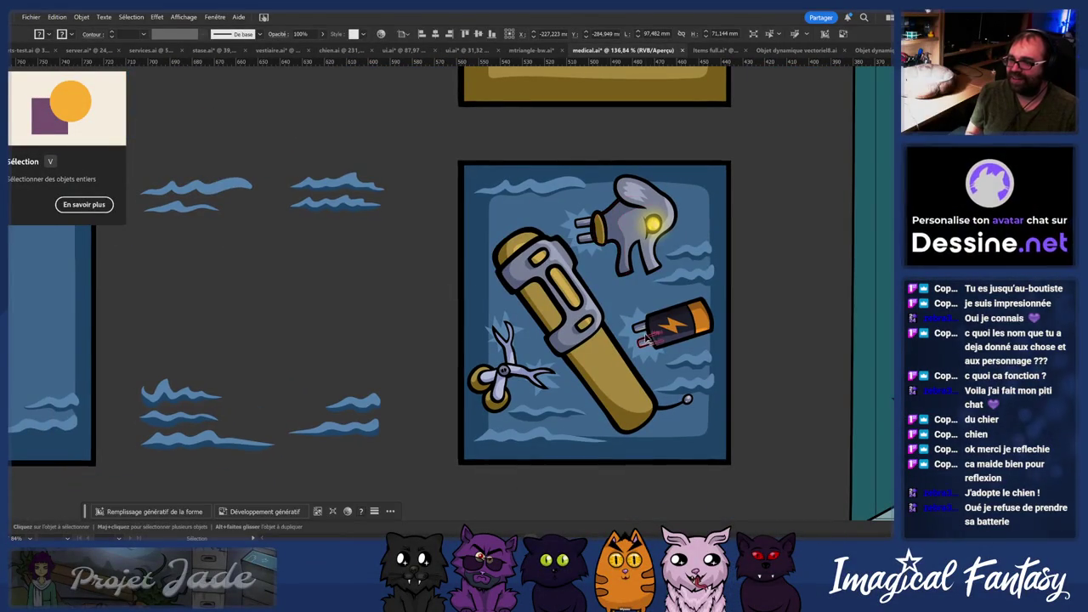
{"action": "scroll", "coordinate": [730, 284], "scroll_direction": "right", "scroll_amount": 10}
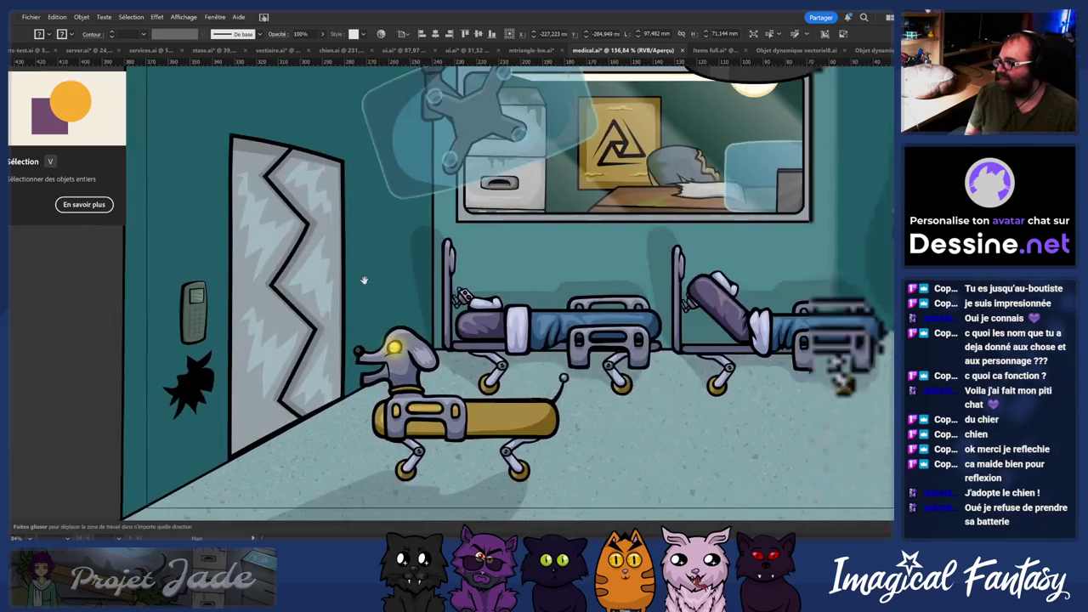
{"action": "scroll", "coordinate": [459, 374], "scroll_direction": "left", "scroll_amount": 2}
{"action": "scroll", "coordinate": [493, 289], "scroll_direction": "left", "scroll_amount": 3}
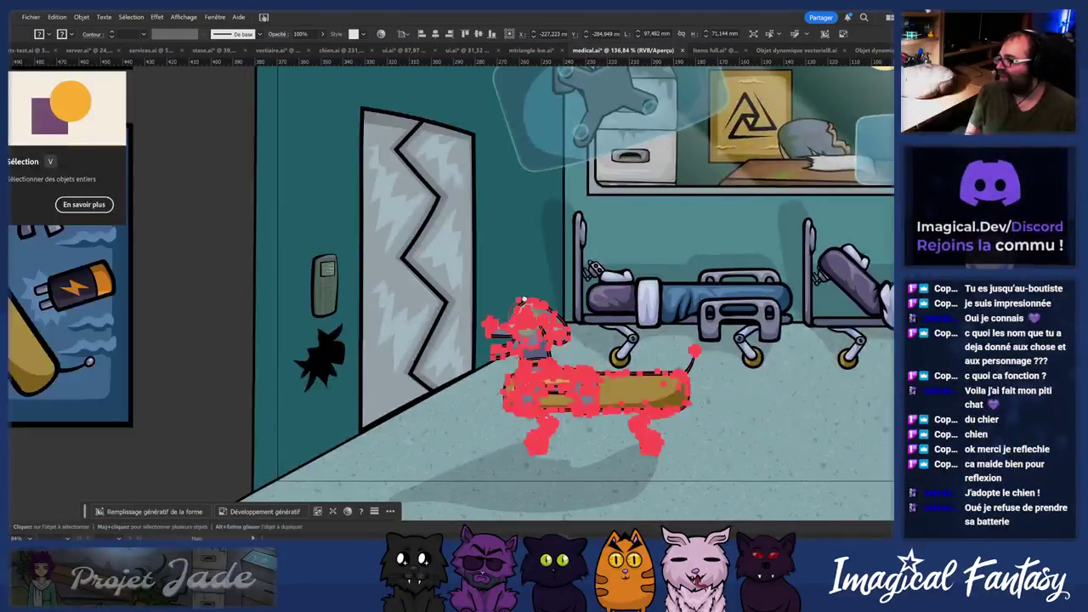
{"action": "left_click", "coordinate": [595, 400]}
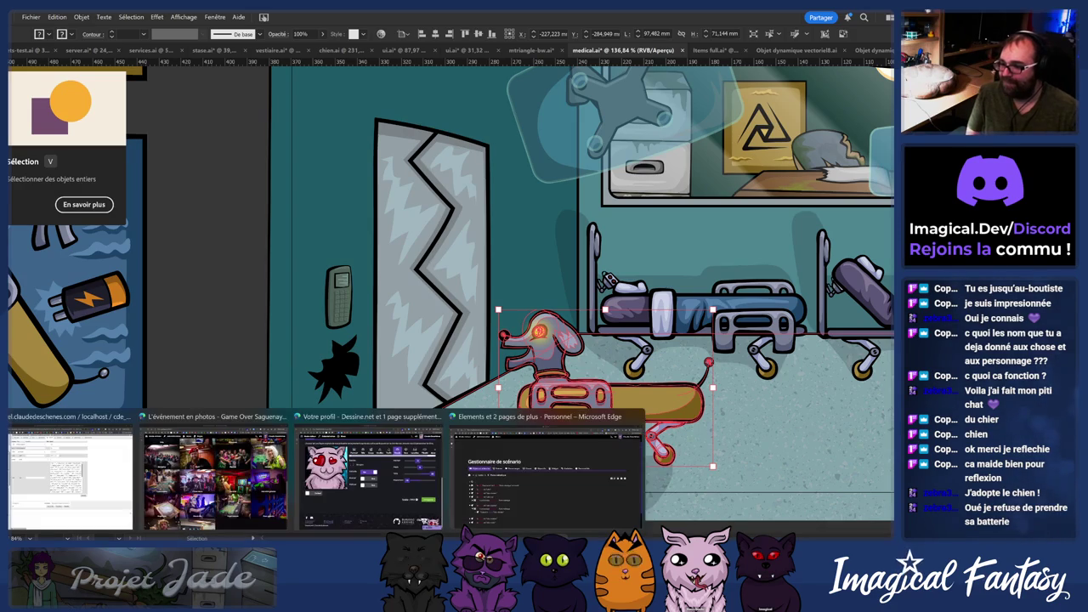
{"action": "left_click", "coordinate": [569, 505]}
{"action": "scroll", "coordinate": [474, 452], "scroll_direction": "down", "scroll_amount": 2}
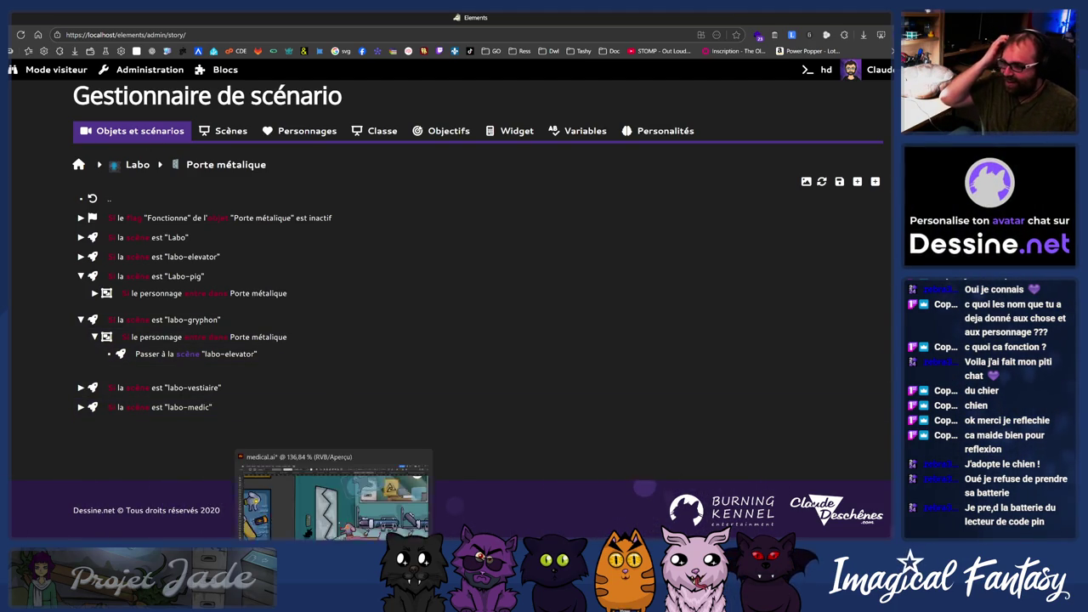
{"action": "key", "text": "alt+Tab"}
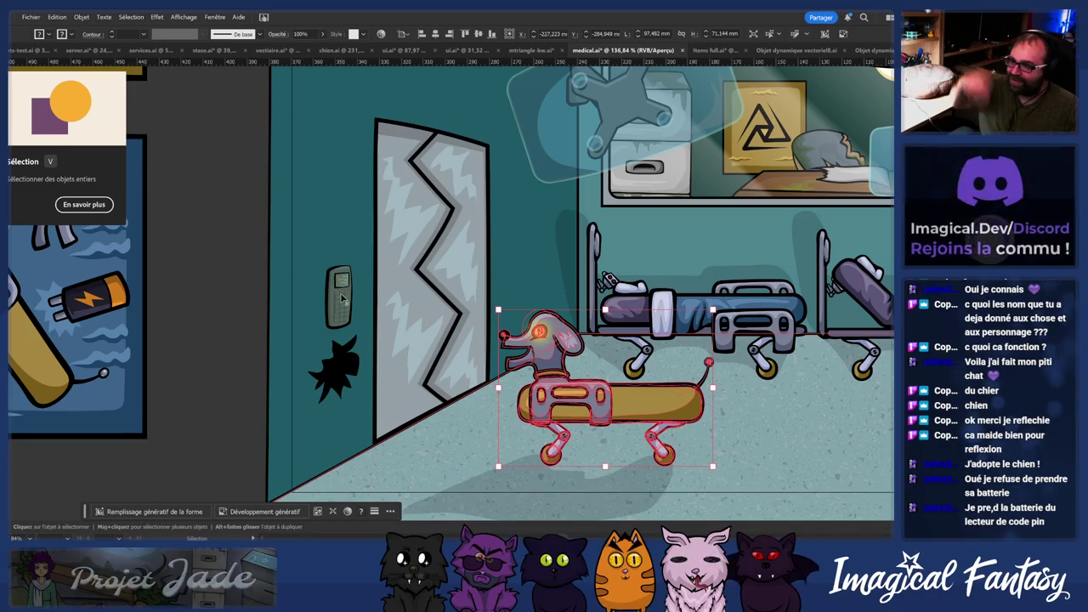
- Inspect the door-and-keypad group and the left zigzag wall piece in medical.ai, then switch to the scenario manager
{"action": "left_click", "coordinate": [344, 315]}
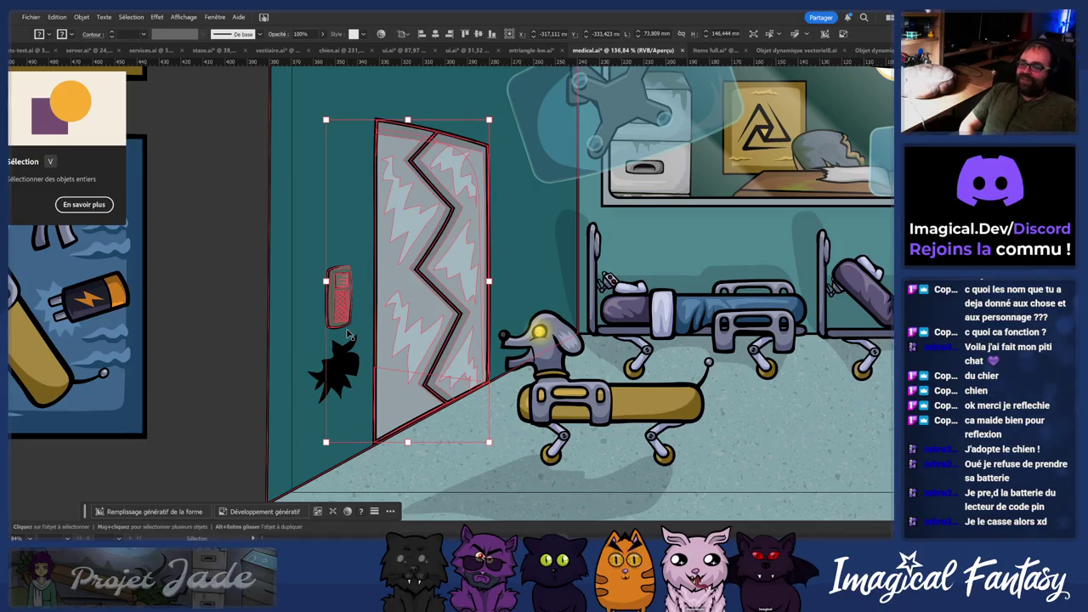
{"action": "scroll", "coordinate": [638, 294], "scroll_direction": "down", "scroll_amount": 2}
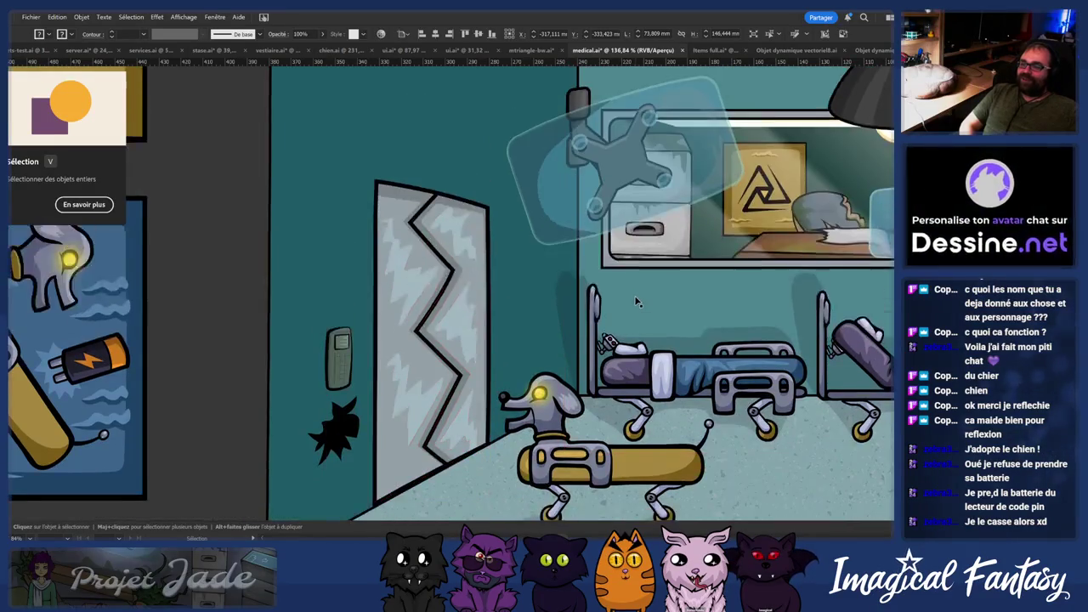
{"action": "scroll", "coordinate": [634, 295], "scroll_direction": "up", "scroll_amount": 5}
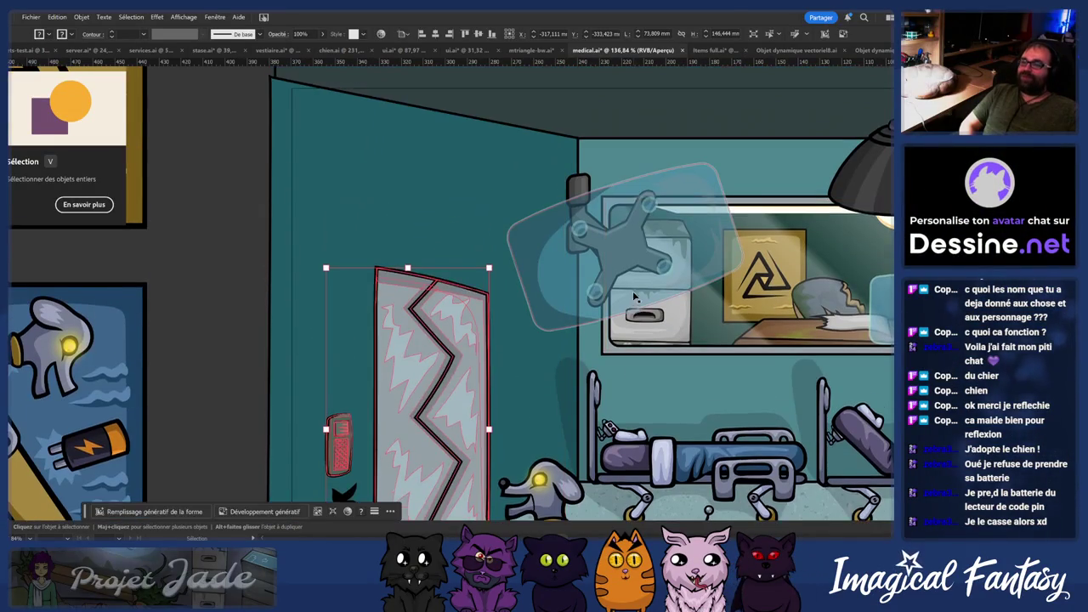
{"action": "scroll", "coordinate": [629, 304], "scroll_direction": "down", "scroll_amount": 1}
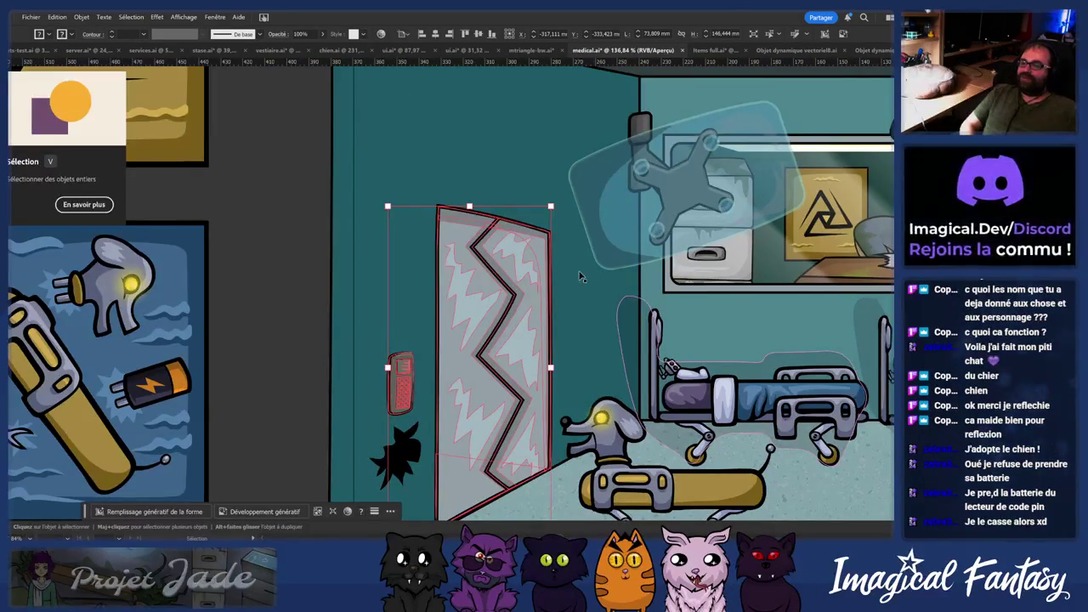
{"action": "scroll", "coordinate": [767, 290], "scroll_direction": "right", "scroll_amount": 10}
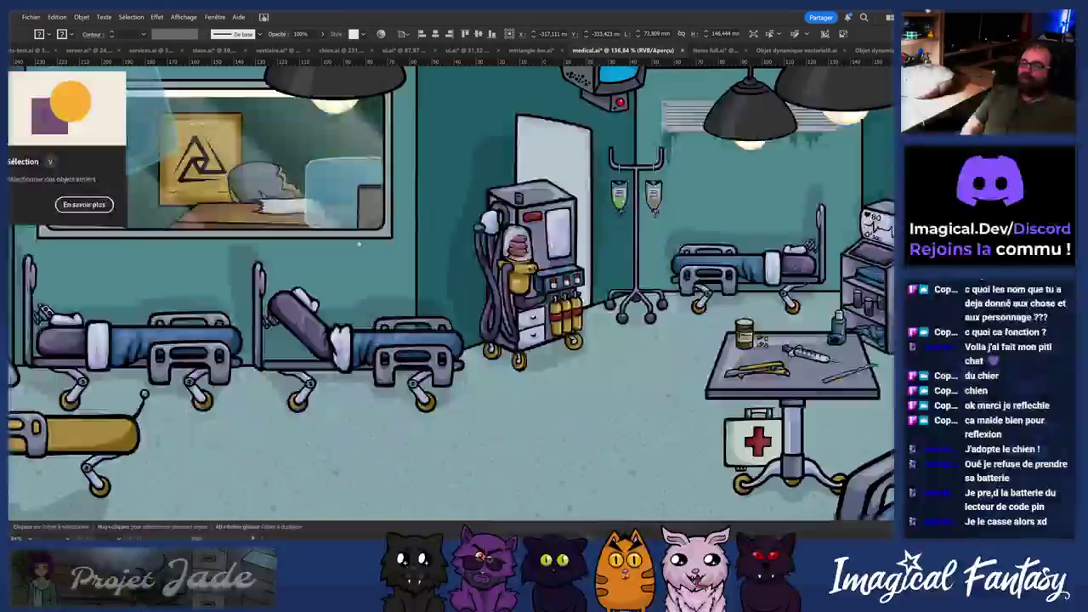
{"action": "scroll", "coordinate": [229, 298], "scroll_direction": "right", "scroll_amount": 2}
{"action": "scroll", "coordinate": [371, 290], "scroll_direction": "left", "scroll_amount": 12}
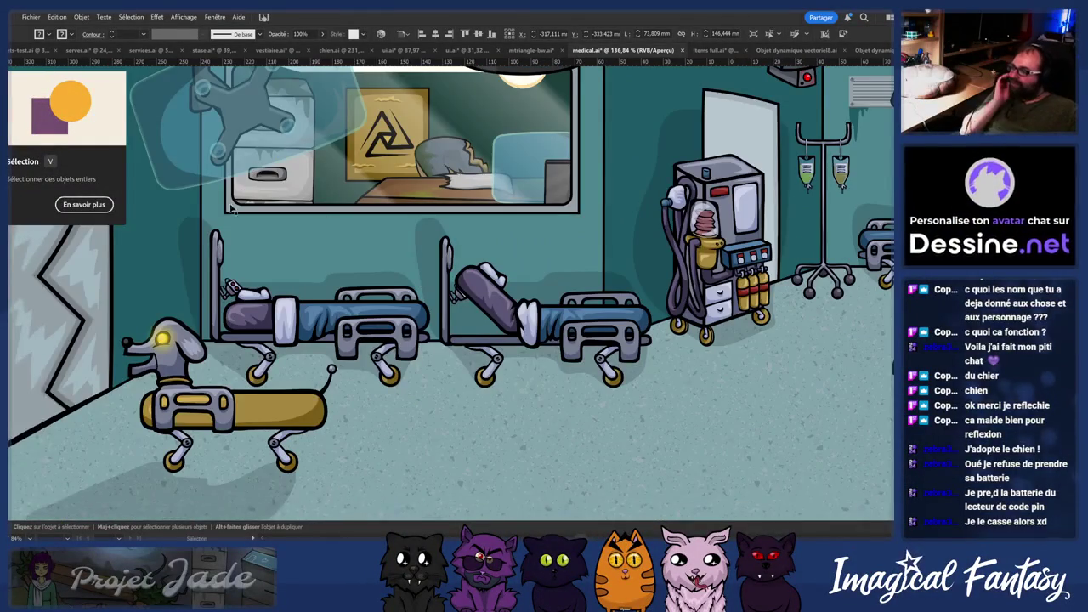
{"action": "left_click", "coordinate": [228, 210]}
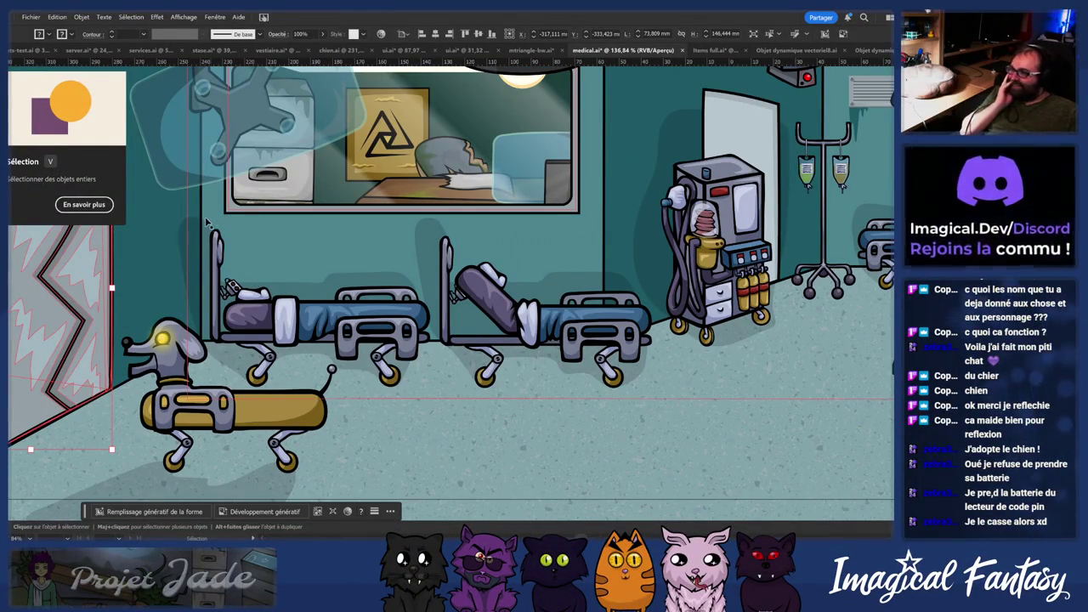
{"action": "scroll", "coordinate": [369, 371], "scroll_direction": "down", "scroll_amount": 2}
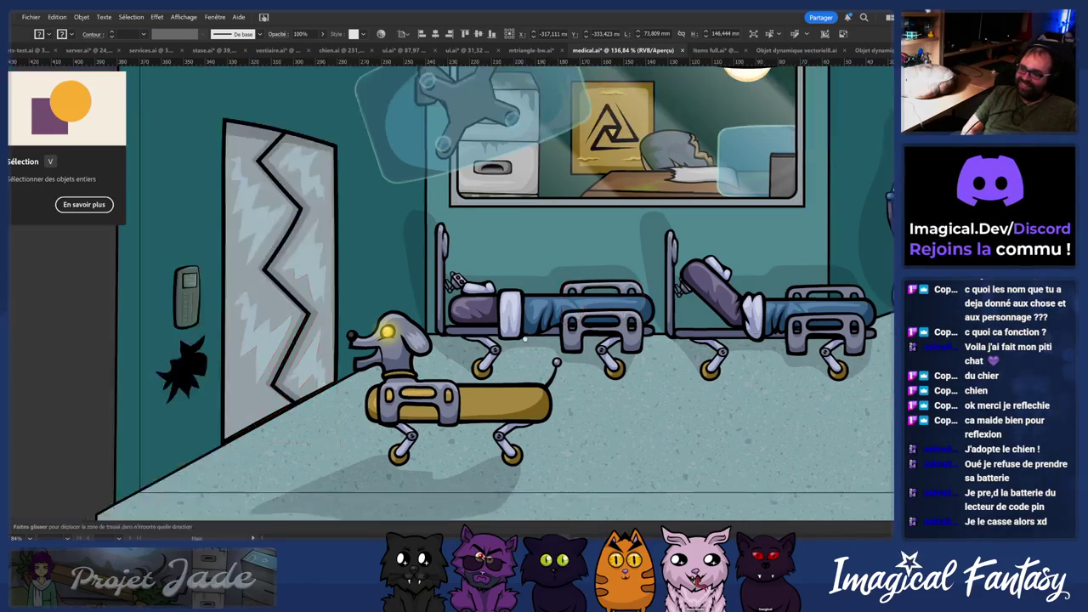
{"action": "scroll", "coordinate": [369, 372], "scroll_direction": "up", "scroll_amount": 3}
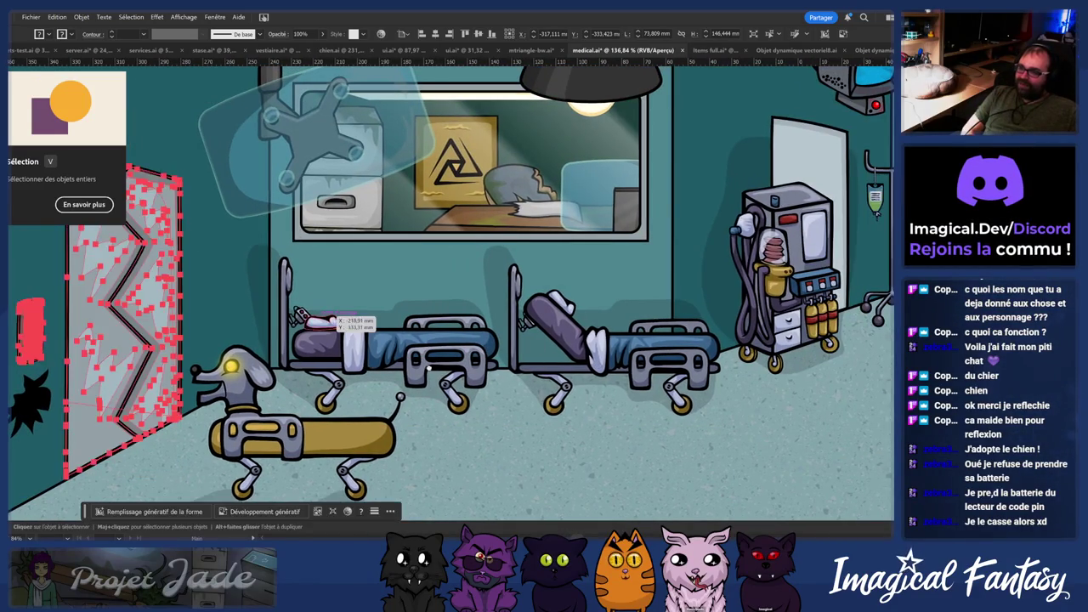
{"action": "scroll", "coordinate": [369, 372], "scroll_direction": "right", "scroll_amount": 5}
{"action": "key", "text": "alt+Tab"}
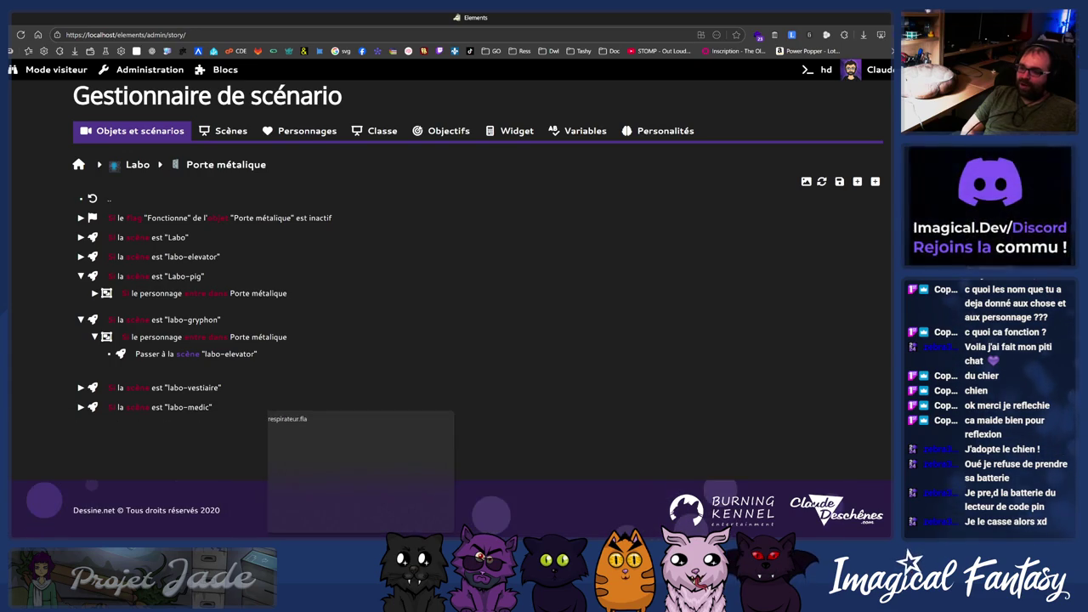
- Switch to Clickteam Fusion and make layer 10 the working layer of the labo-medic frame
{"action": "key", "text": "alt+Tab"}
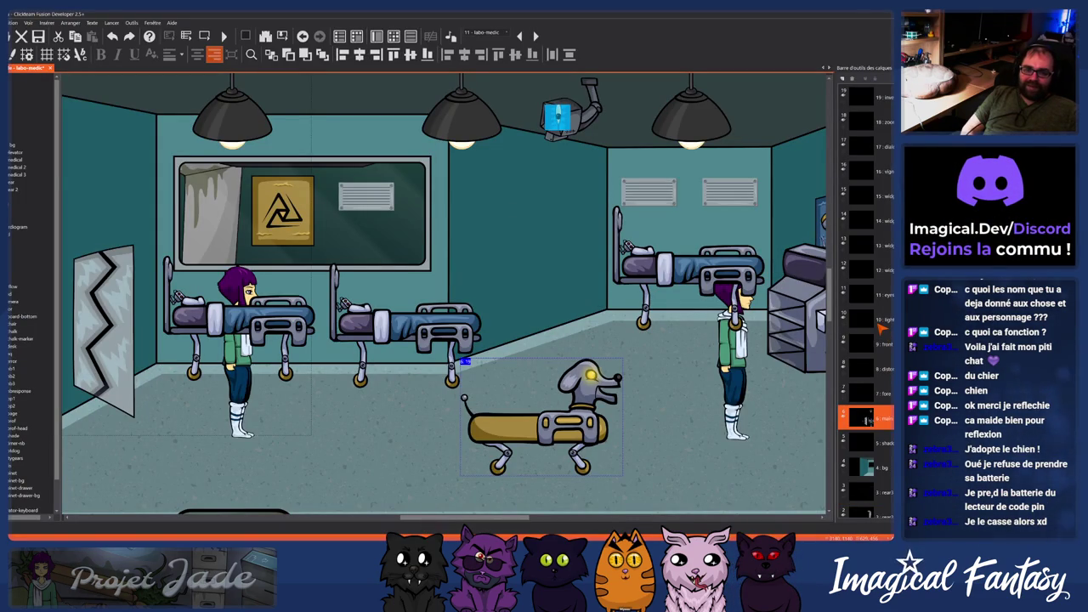
{"action": "left_click", "coordinate": [881, 328]}
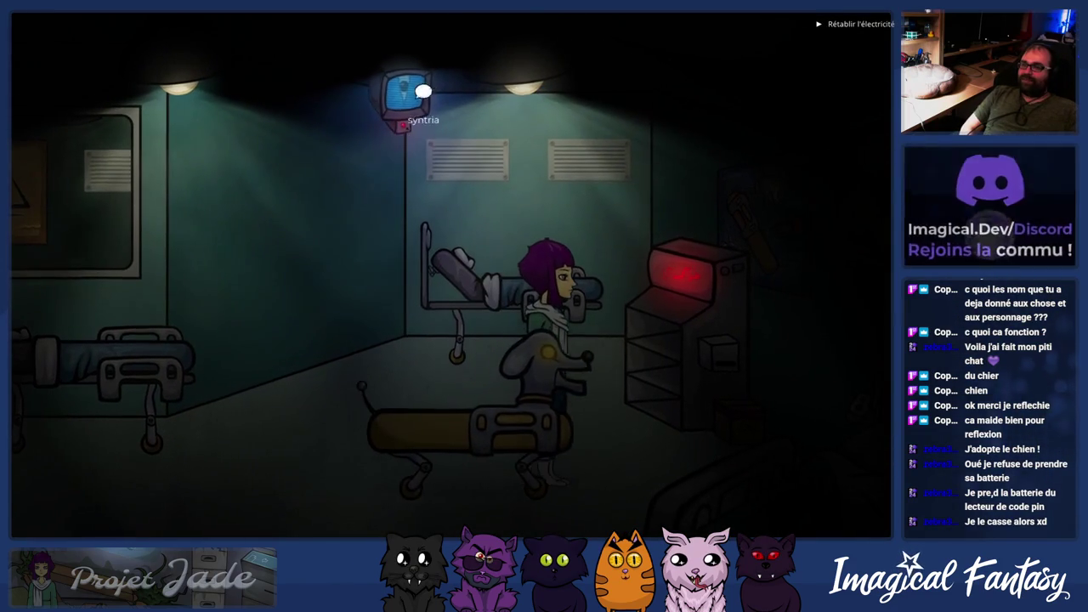
- Turn off the ceiling lamps including light-lamp 1, then relight the area around the camera monitor
{"action": "left_click", "coordinate": [516, 84]}
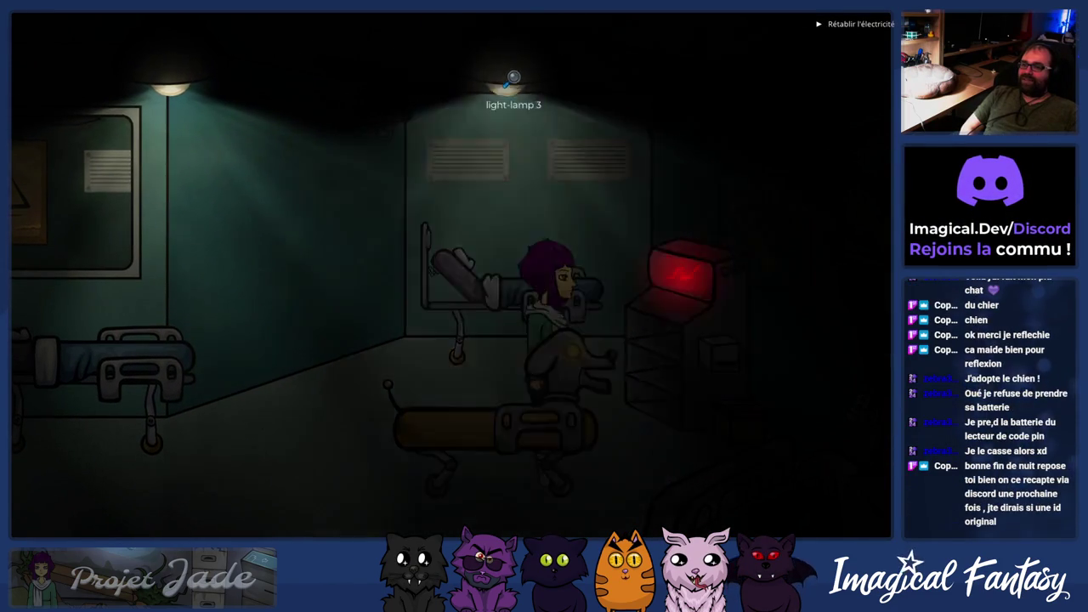
{"action": "left_click", "coordinate": [145, 68]}
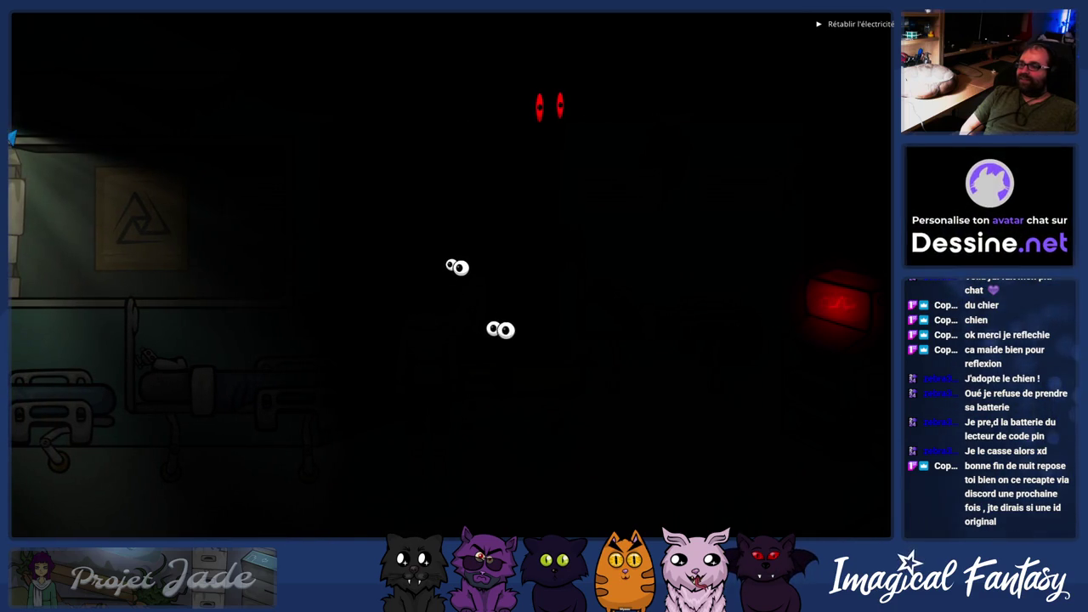
{"action": "left_click", "coordinate": [39, 123]}
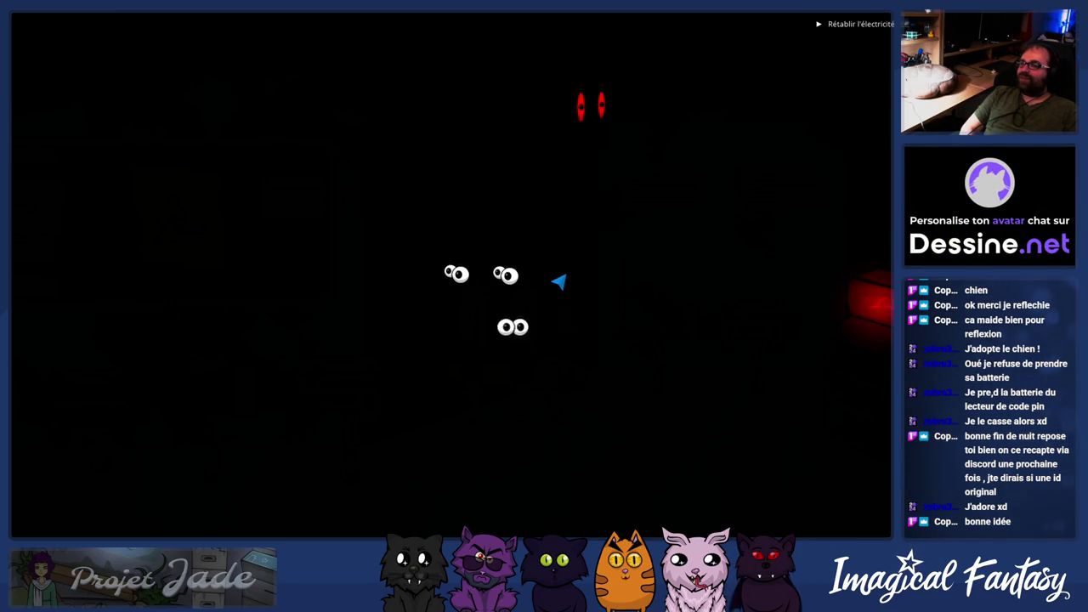
{"action": "left_click", "coordinate": [590, 98]}
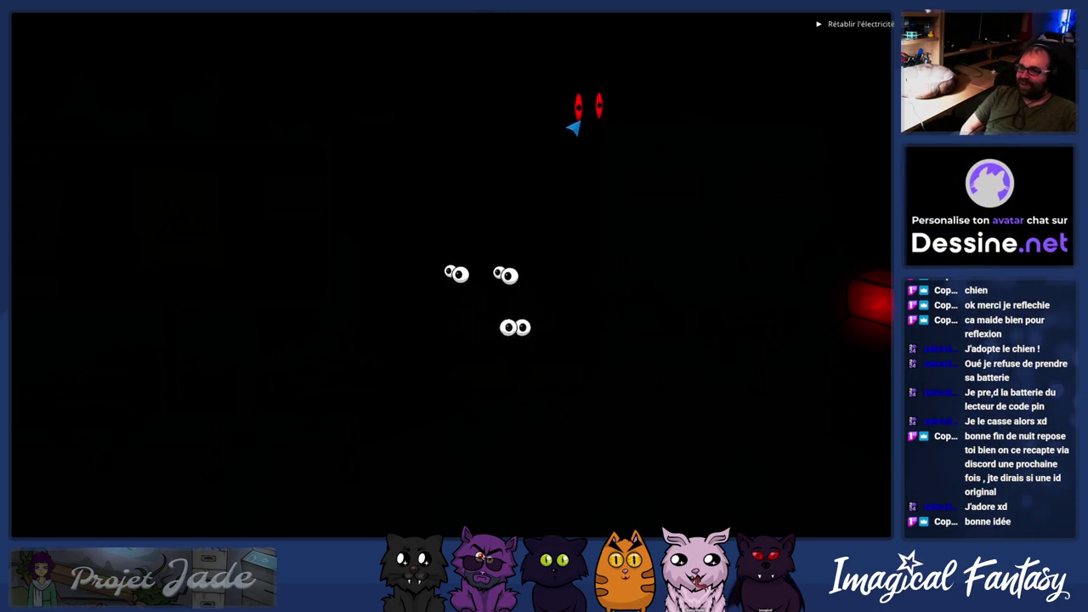
{"action": "left_click", "coordinate": [573, 126]}
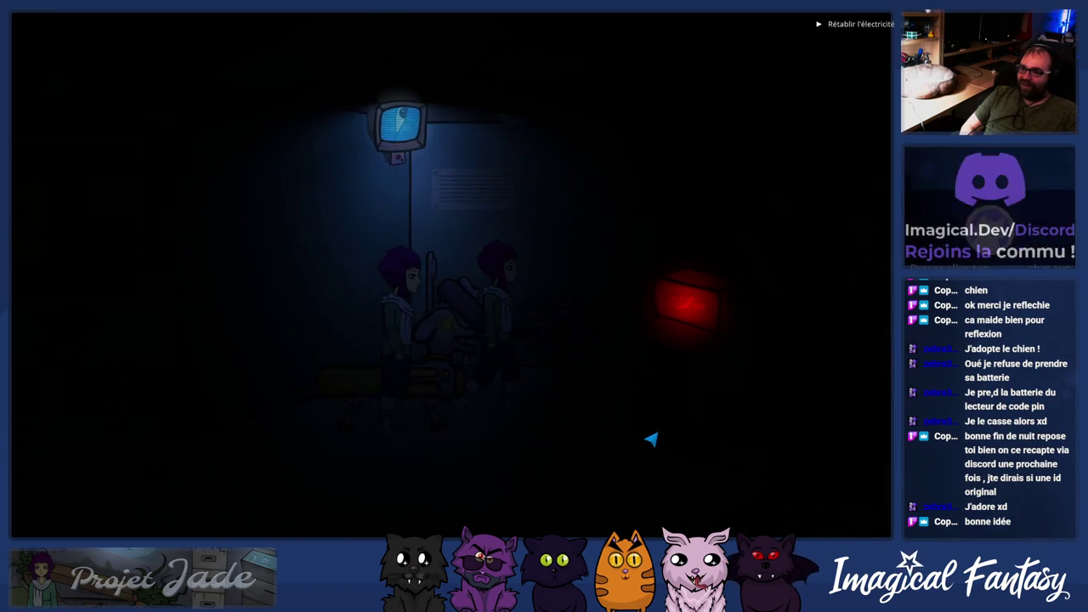
- Walk left, talk to dogo to see its numbered choices, then close the test run
{"action": "left_click", "coordinate": [41, 389]}
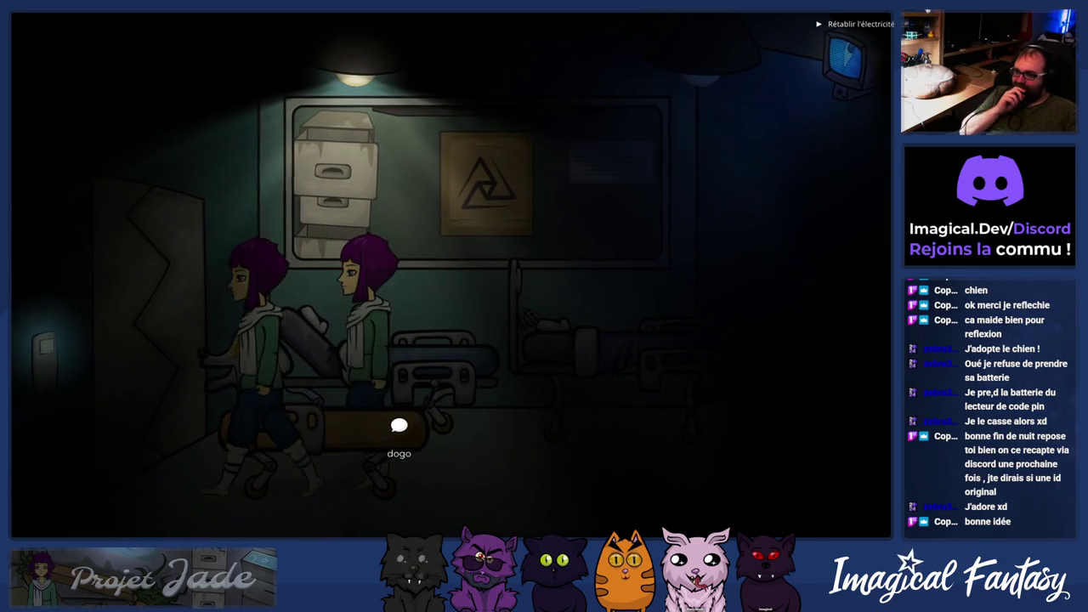
{"action": "left_click", "coordinate": [398, 425]}
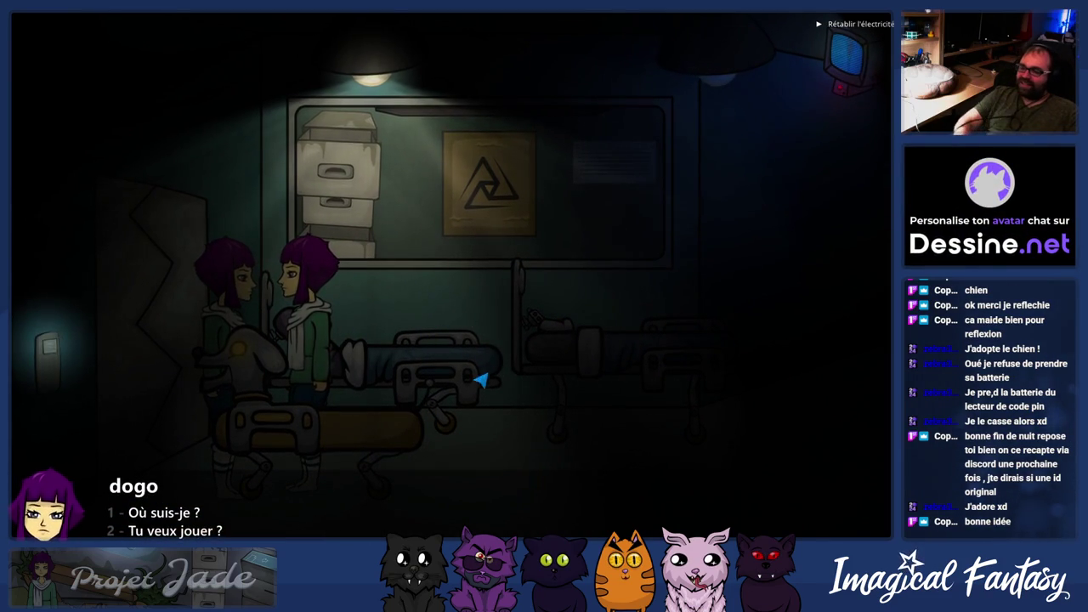
{"action": "key", "text": "alt+F4"}
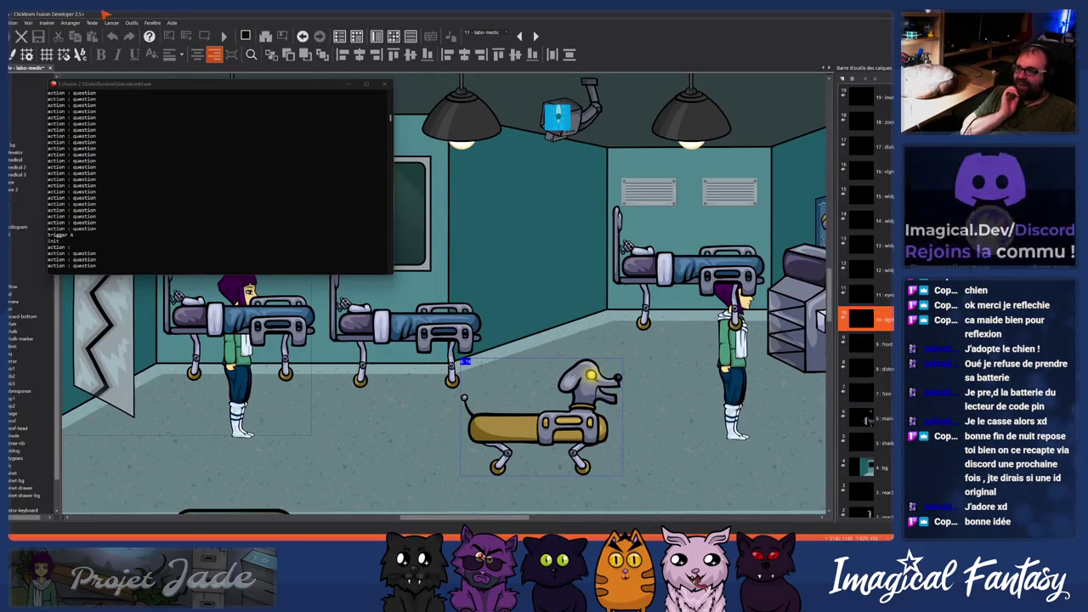
- Save the Fusion project containing the labo-medic frame with dogo
{"action": "left_click", "coordinate": [38, 36]}
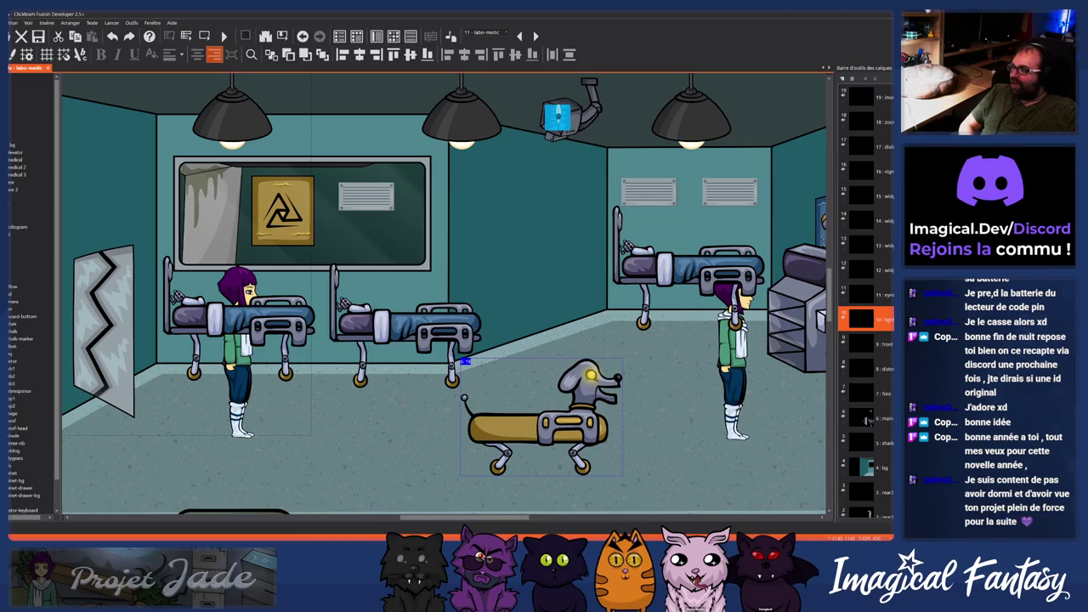
{"action": "mouse_move", "coordinate": [326, 541]}
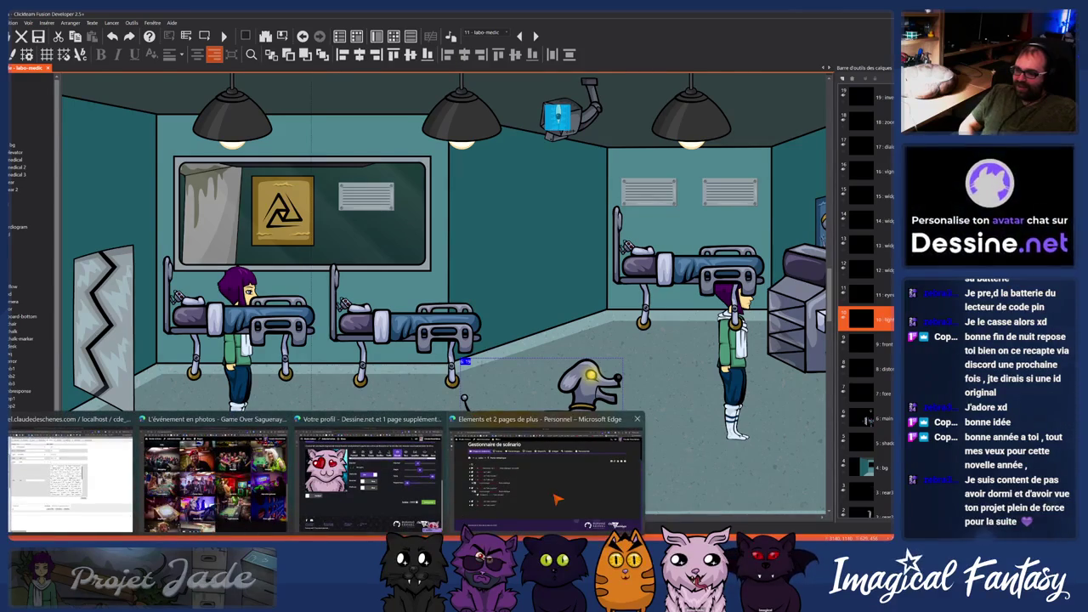
{"action": "mouse_move", "coordinate": [554, 502]}
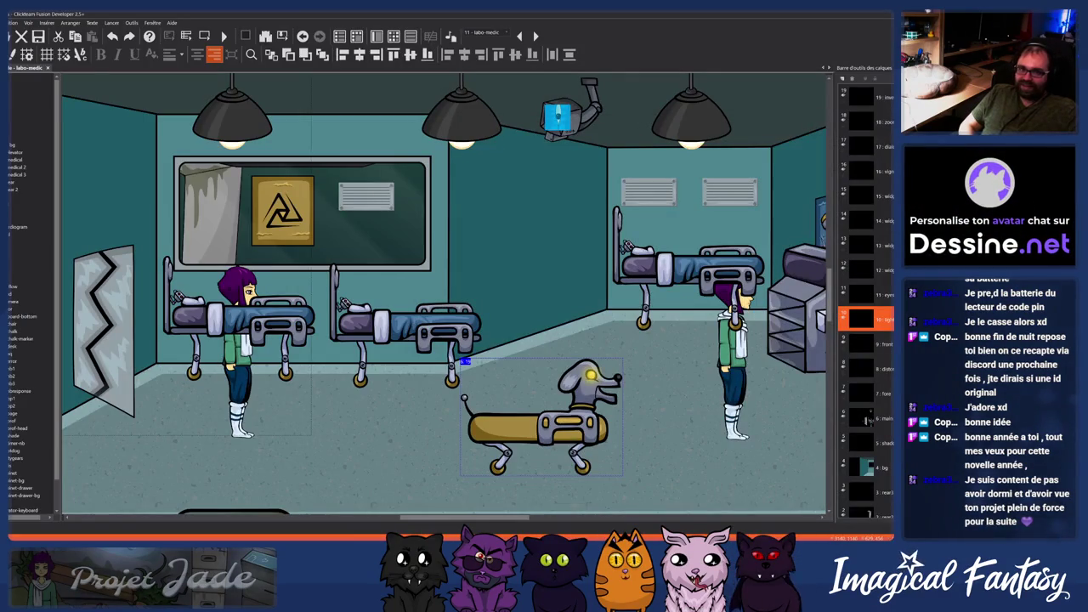